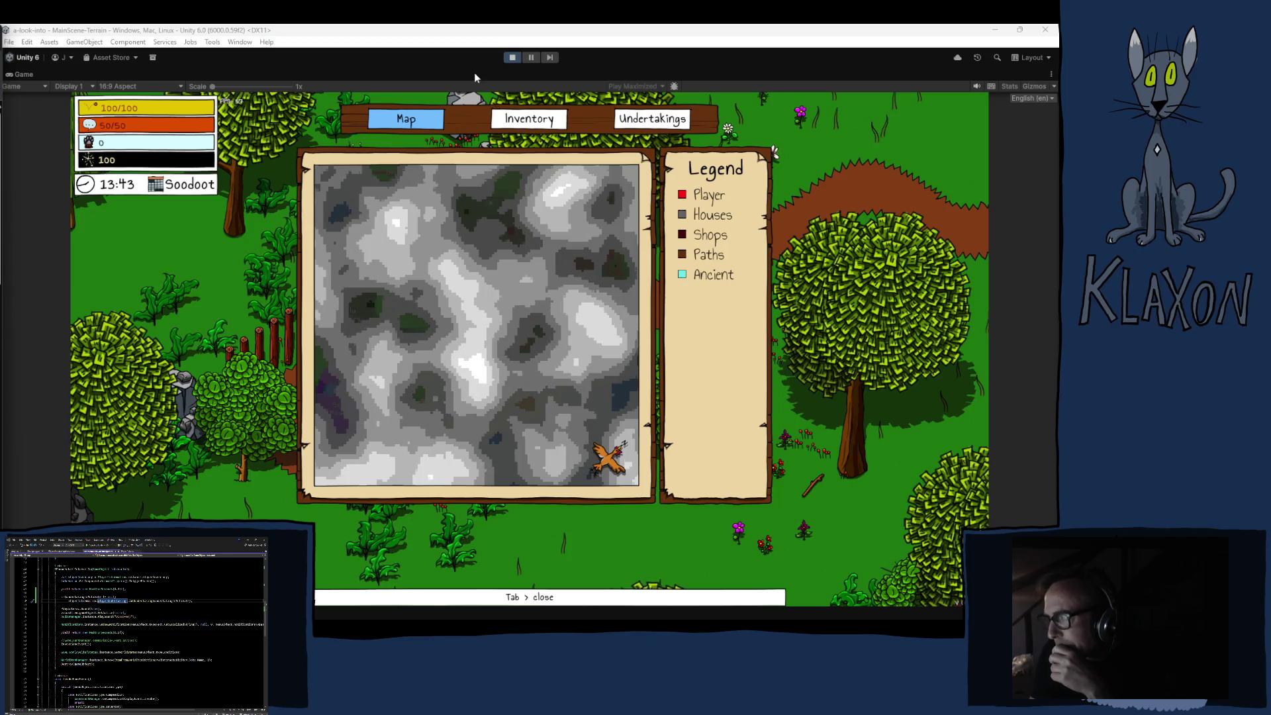
Stop play mode to return to the MainScene-Terrain scene.
click(514, 58)
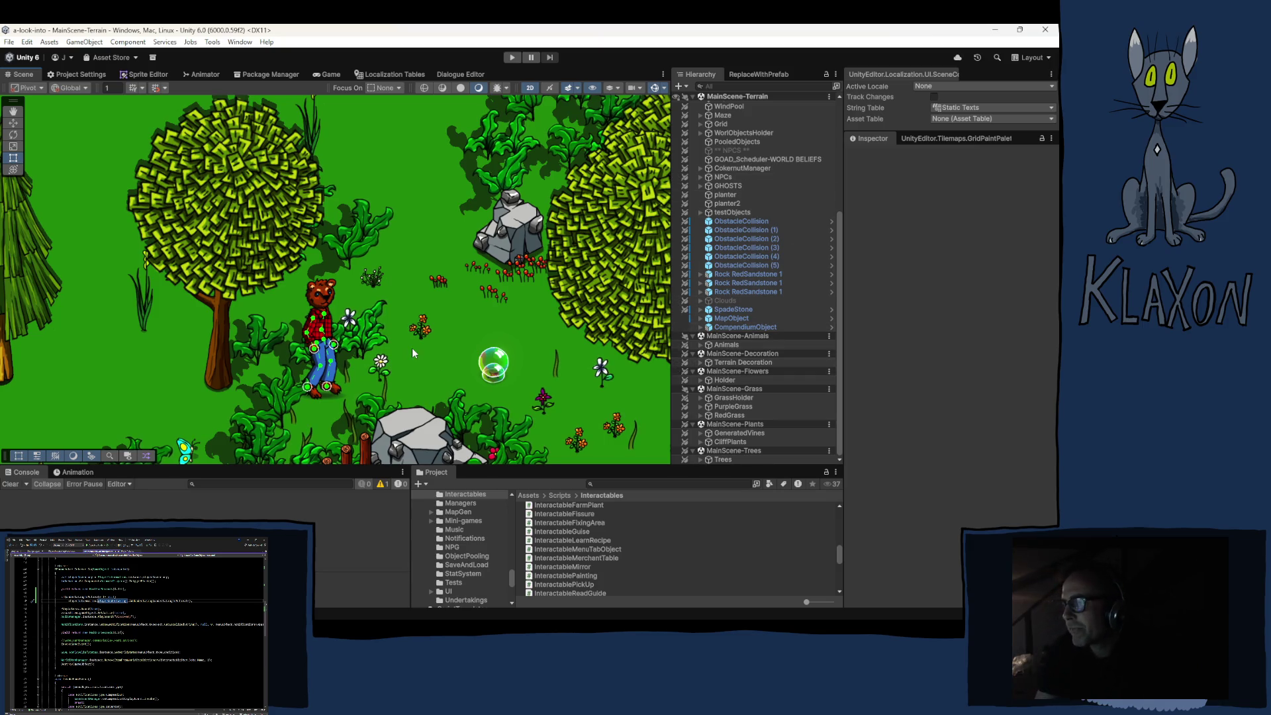
Pan the Scene view and select ChickenNew (1) under Animals > ChickenAndWorms > BluValley.
drag(578, 447, 438, 320)
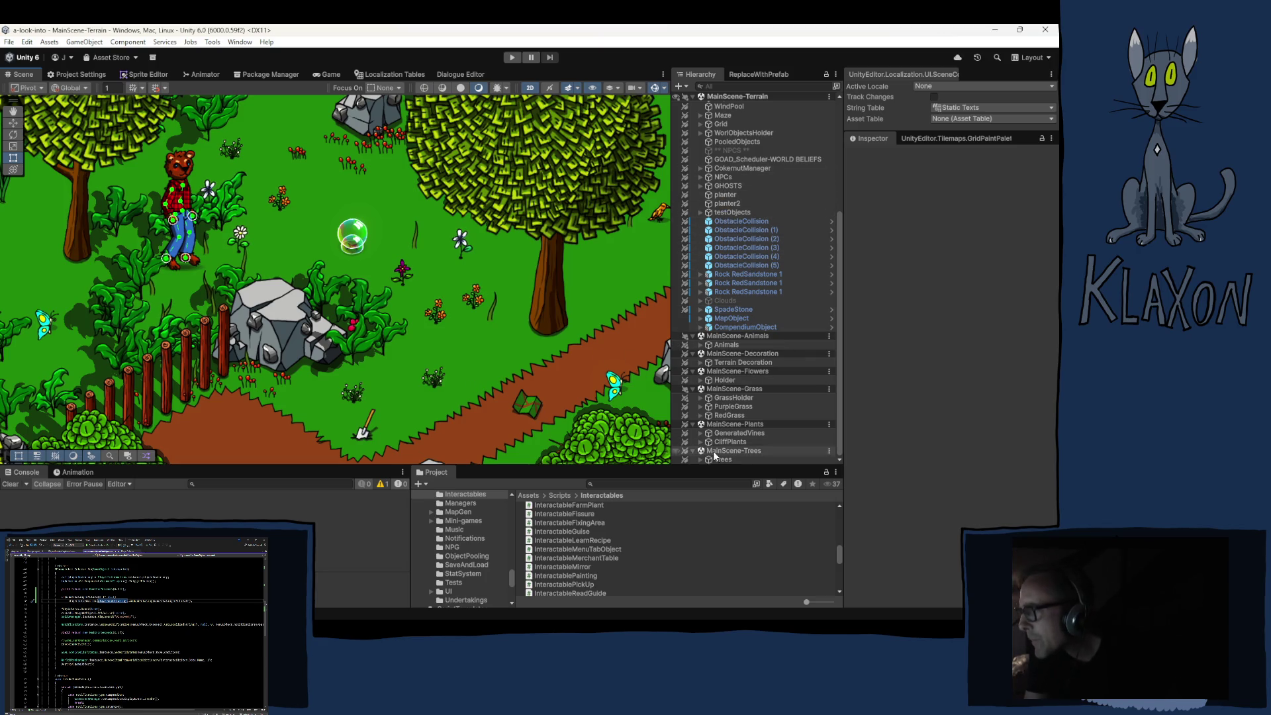
click(700, 345)
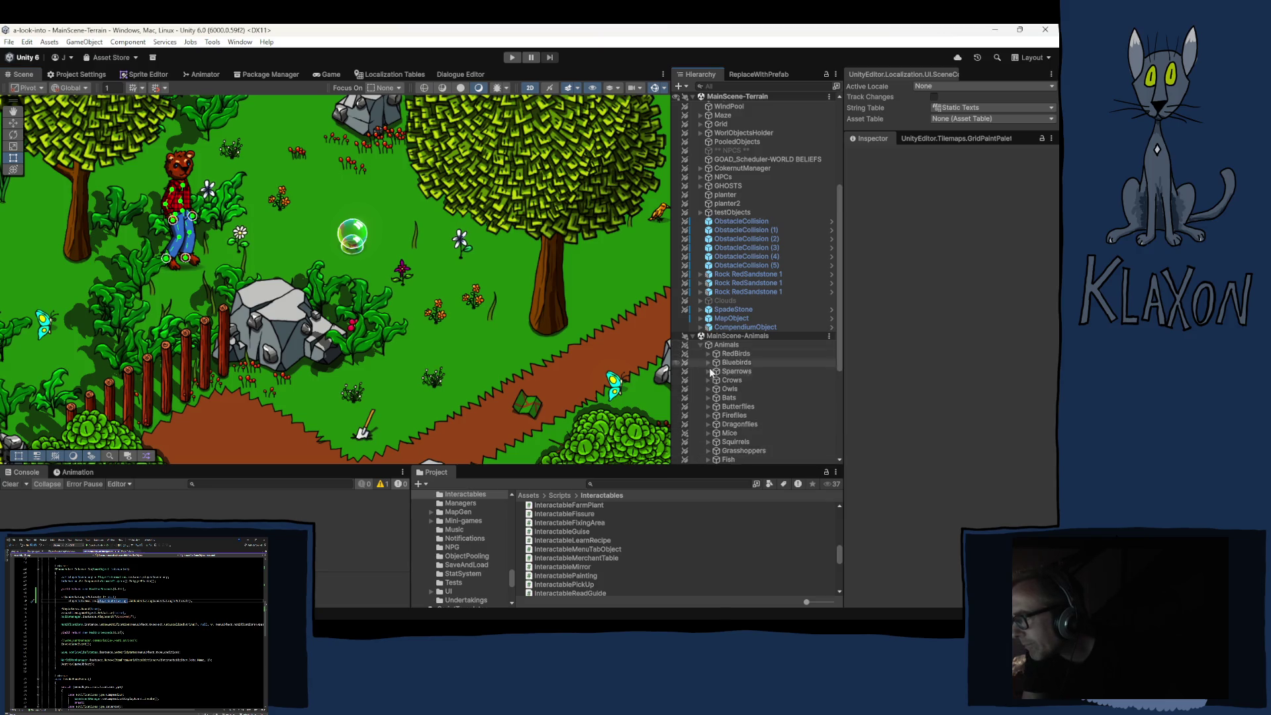
scroll(736, 392, down, 3)
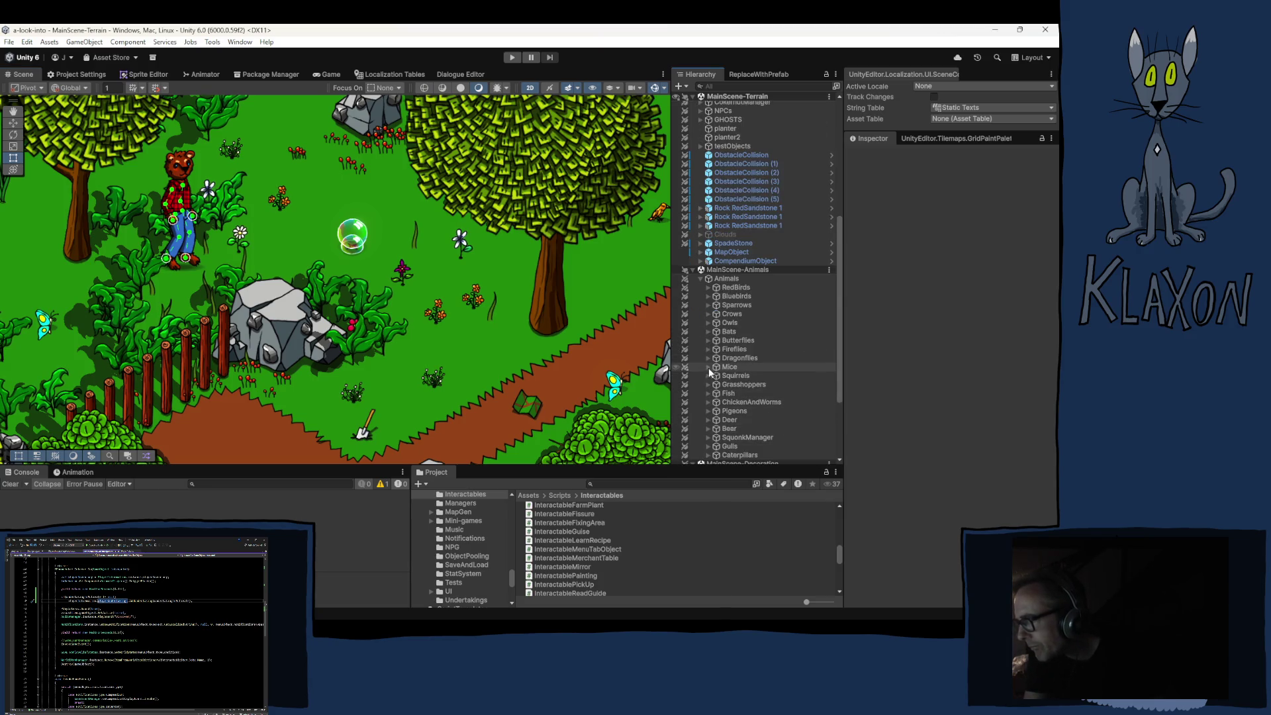
click(708, 402)
scroll(753, 429, down, 3)
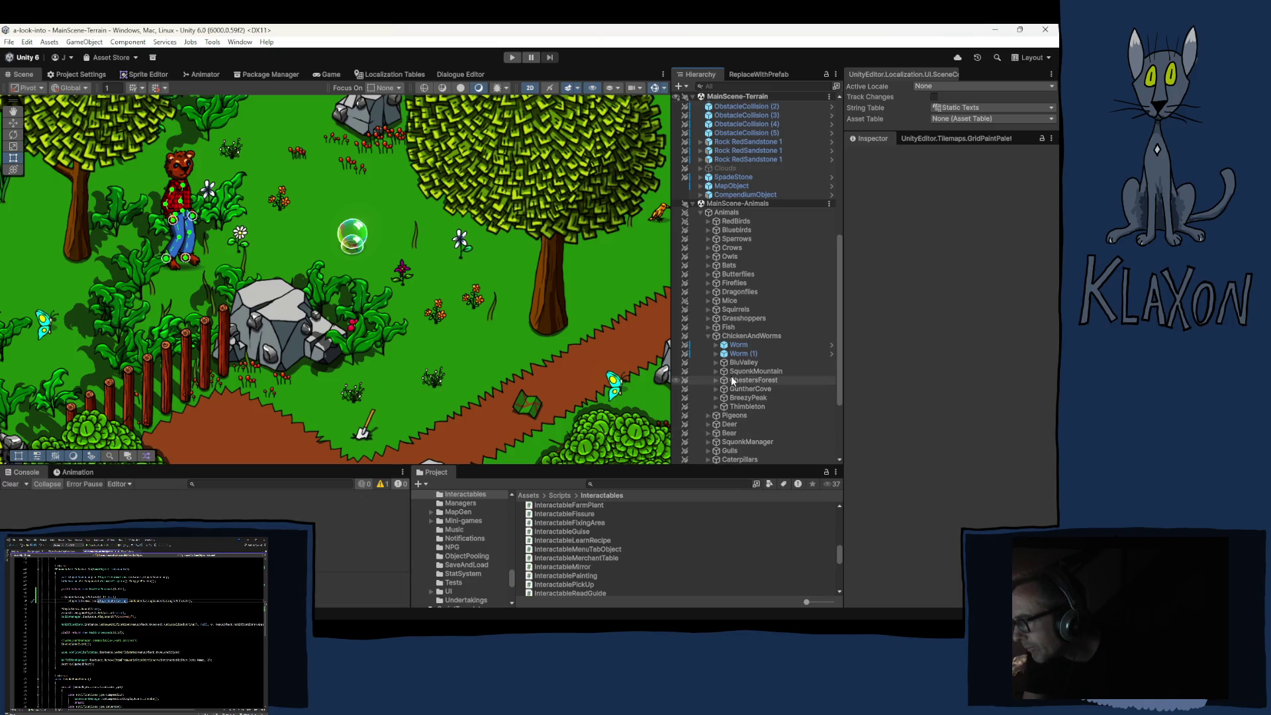
click(716, 362)
click(765, 372)
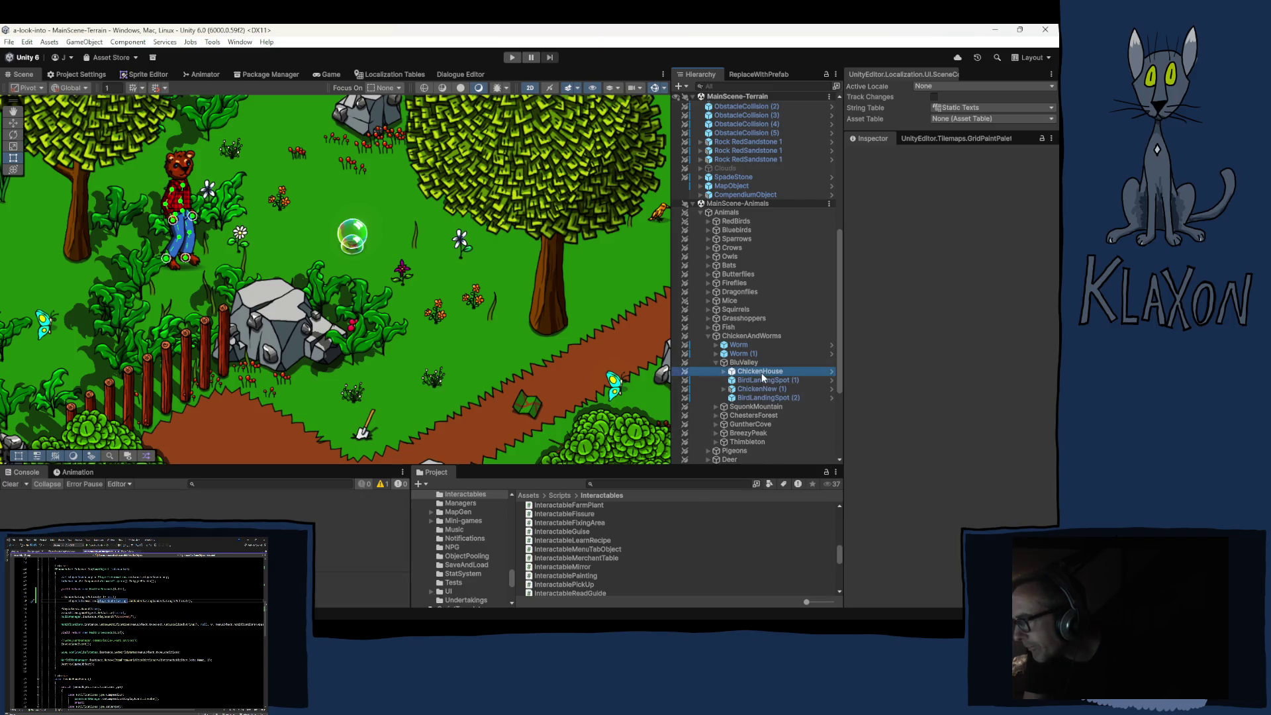
click(760, 380)
click(758, 389)
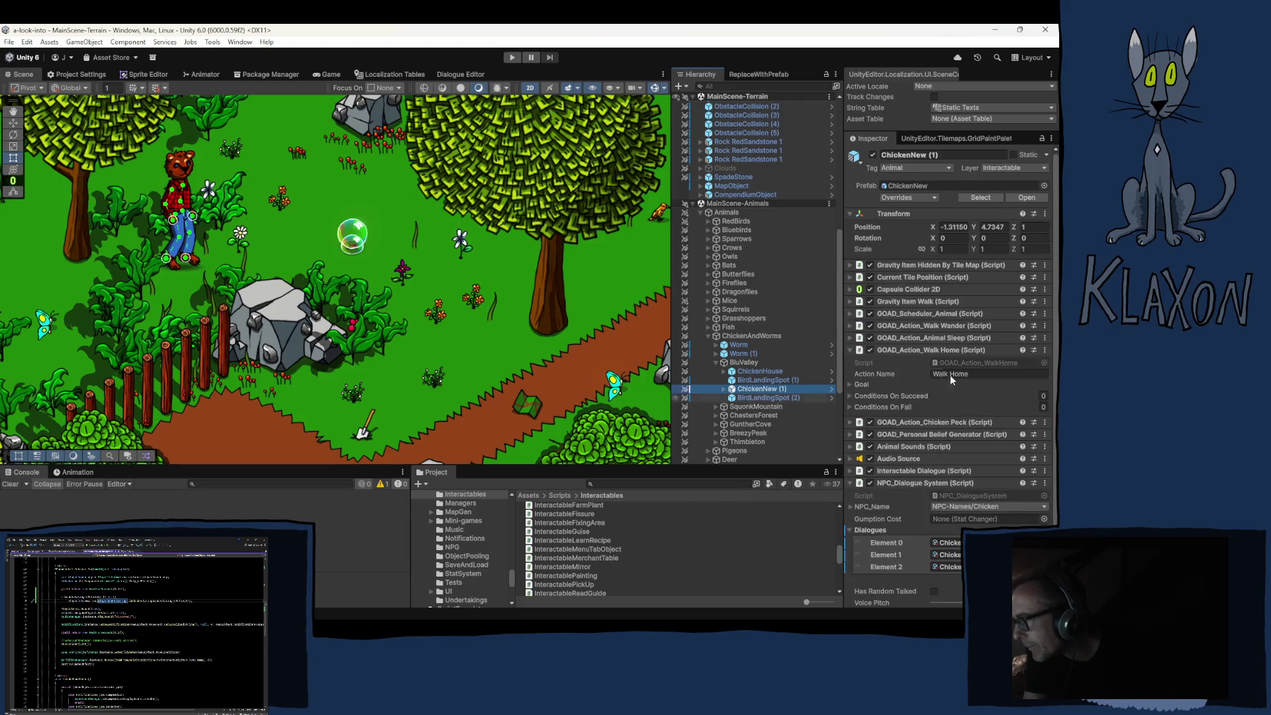
Collapse GOAD_Action_Walk Home and ping the chicken's first dialogue asset in the Chickens folder.
click(937, 349)
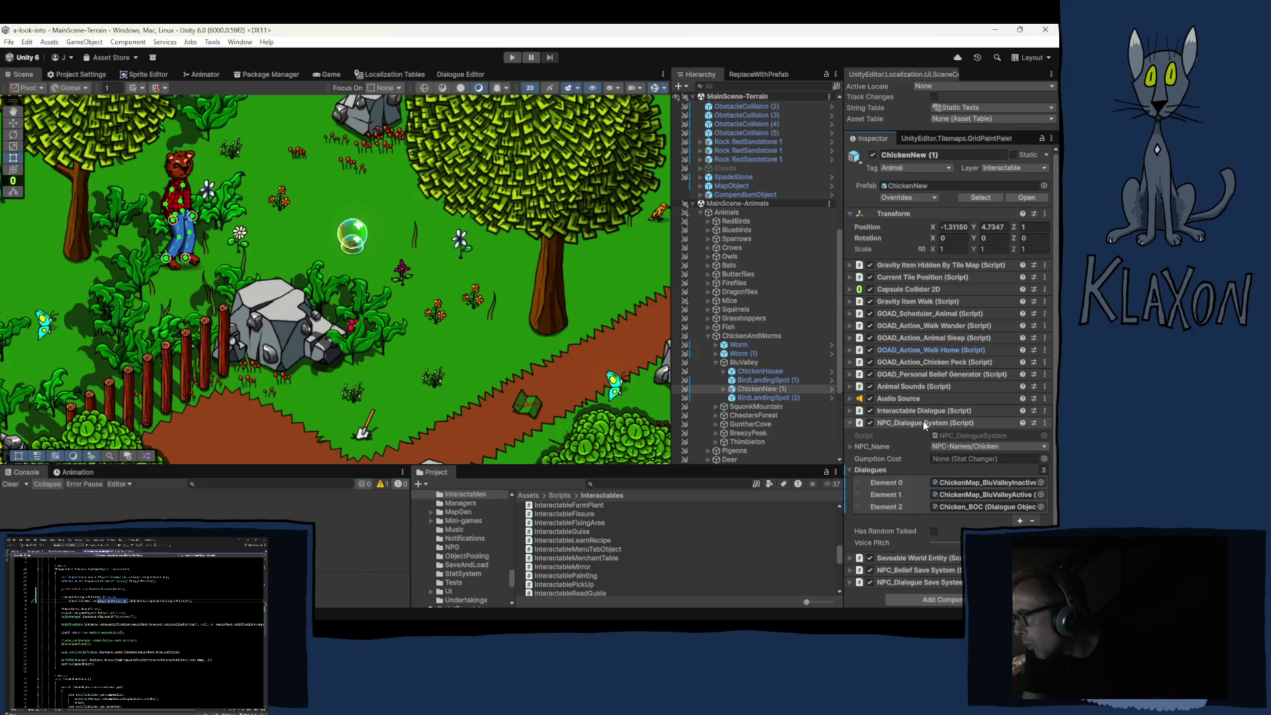
click(979, 480)
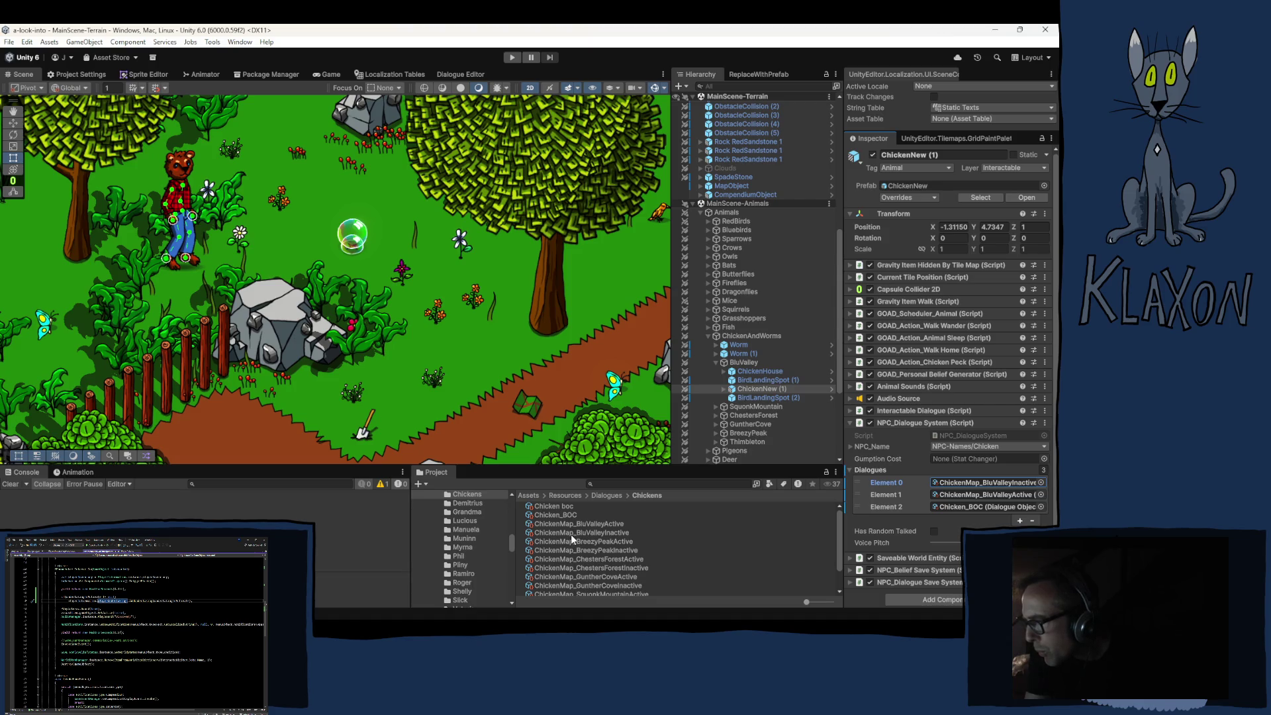
Load ChickenMap_BluValleyActive into the Dialogue Editor.
click(456, 74)
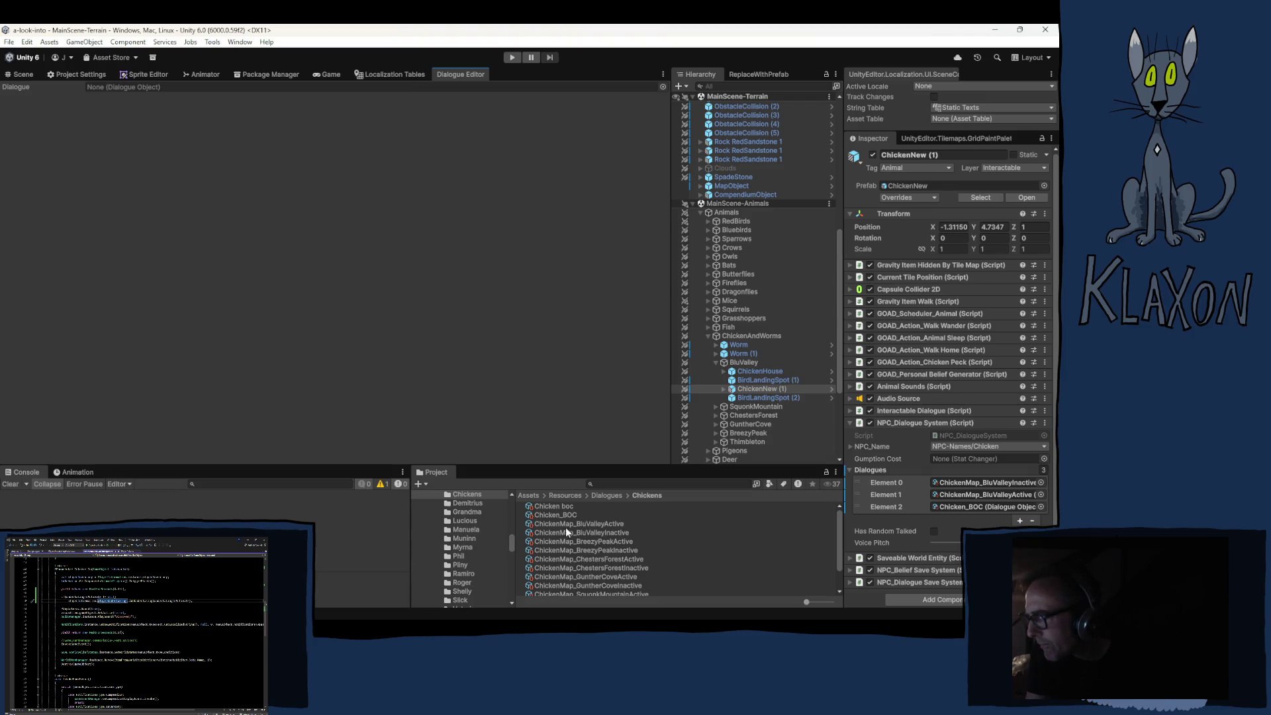
click(586, 524)
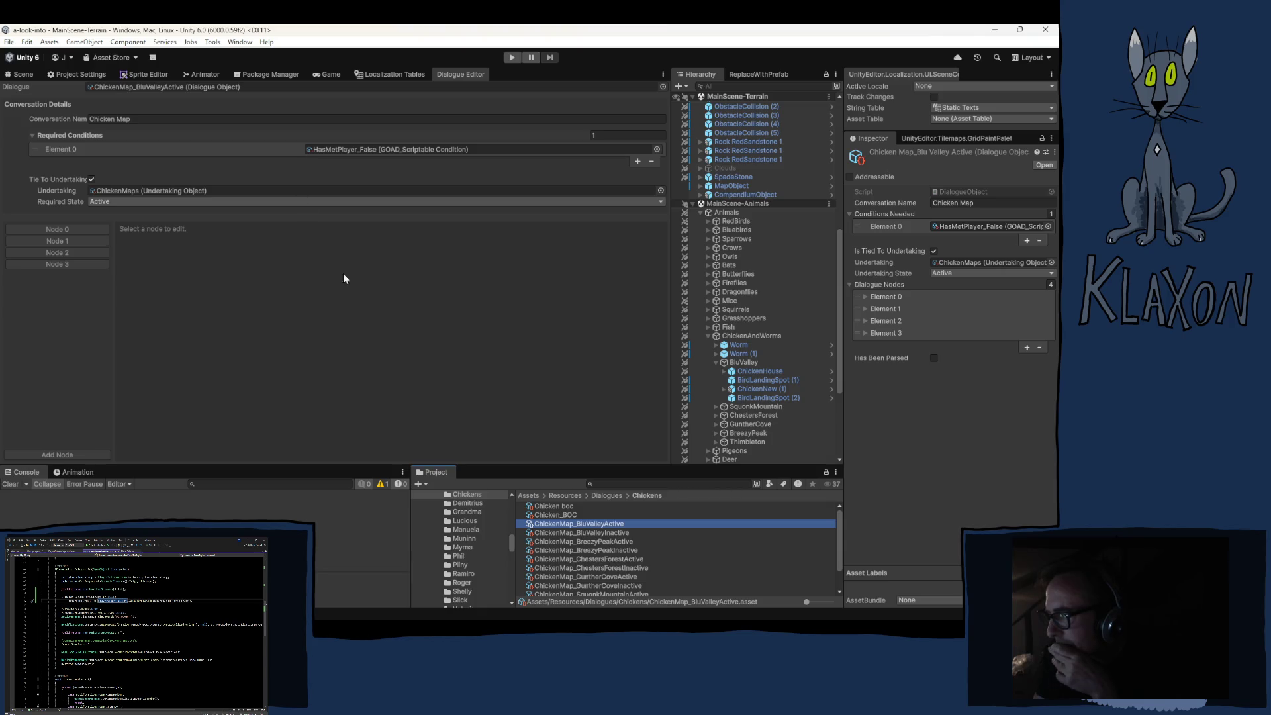
Compare with ChickenMap_BluValleyInactive, then open Node 3 of ChickenMap_BluValleyActive.
click(558, 533)
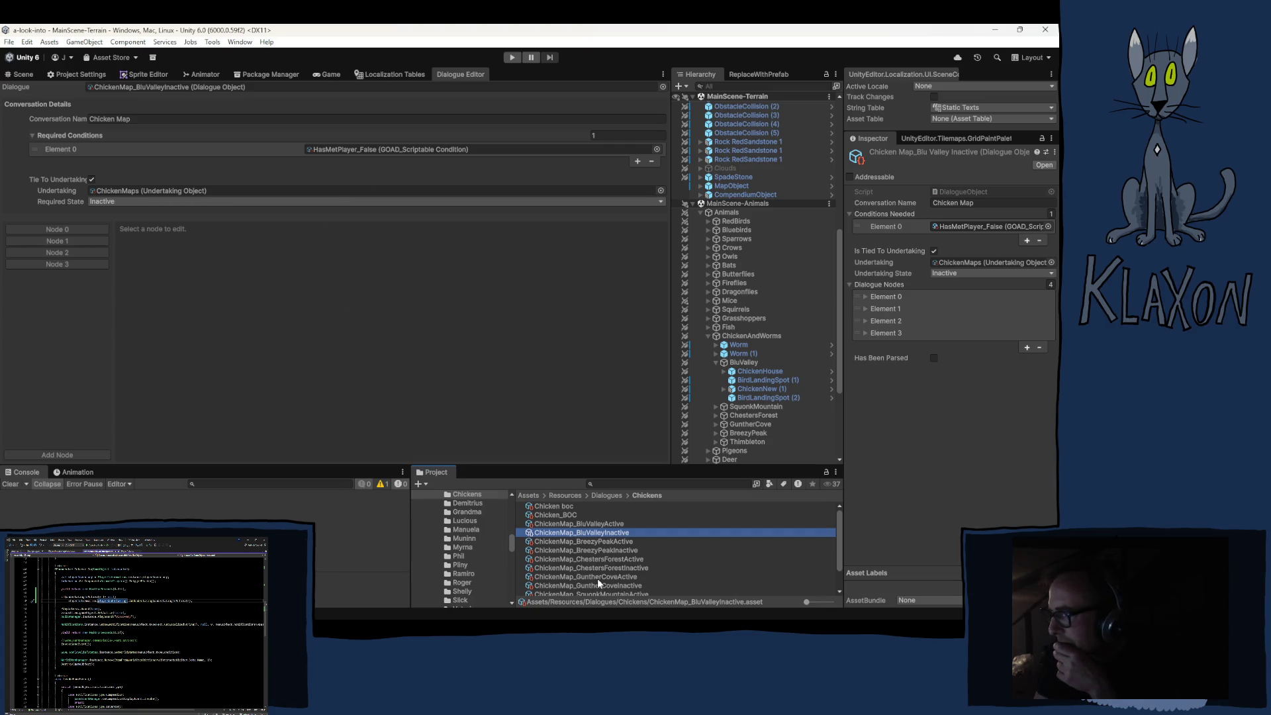
click(587, 524)
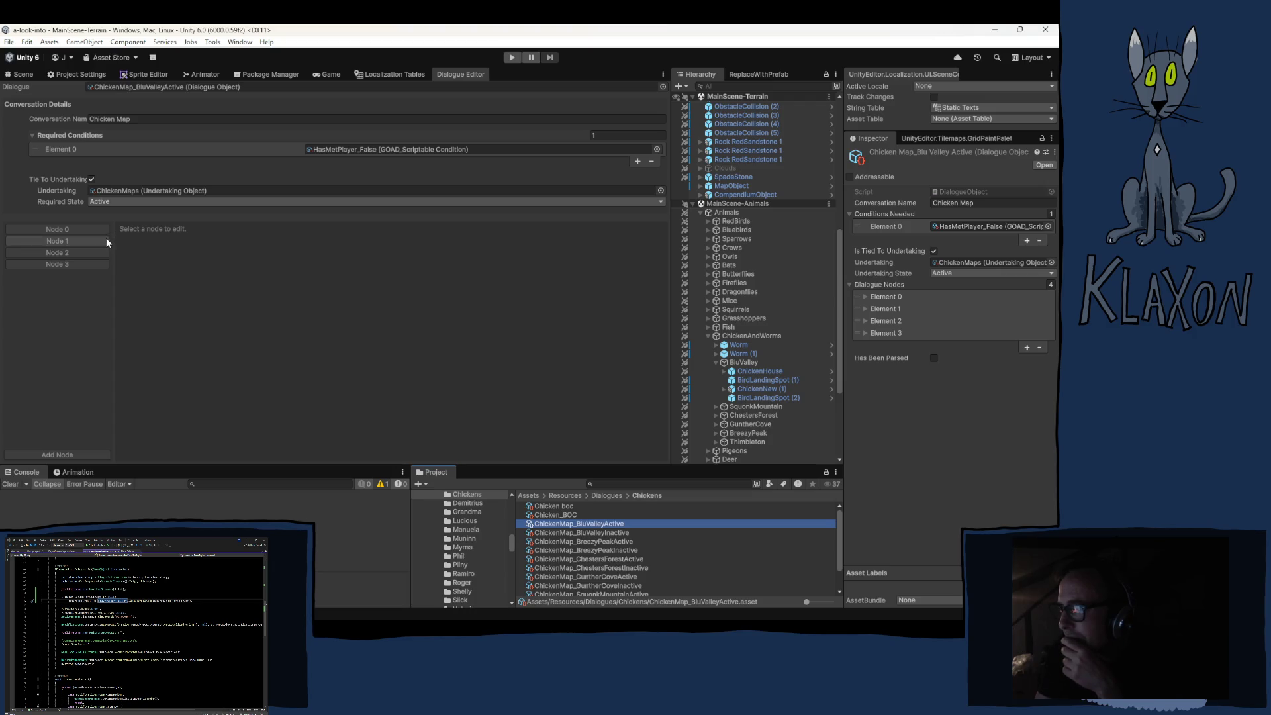
click(73, 262)
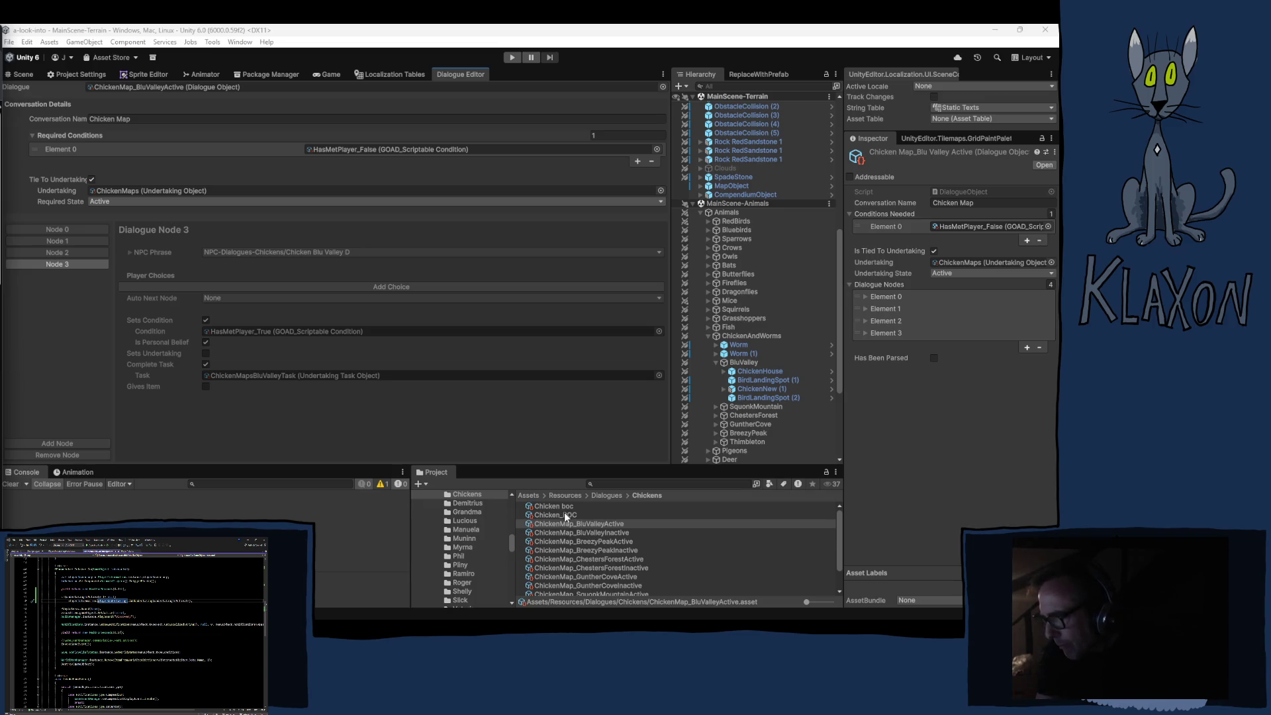
Duplicate ChickenMap_BluValleyActive as ChickenMap_BluValleyActive 1.
click(564, 512)
click(565, 523)
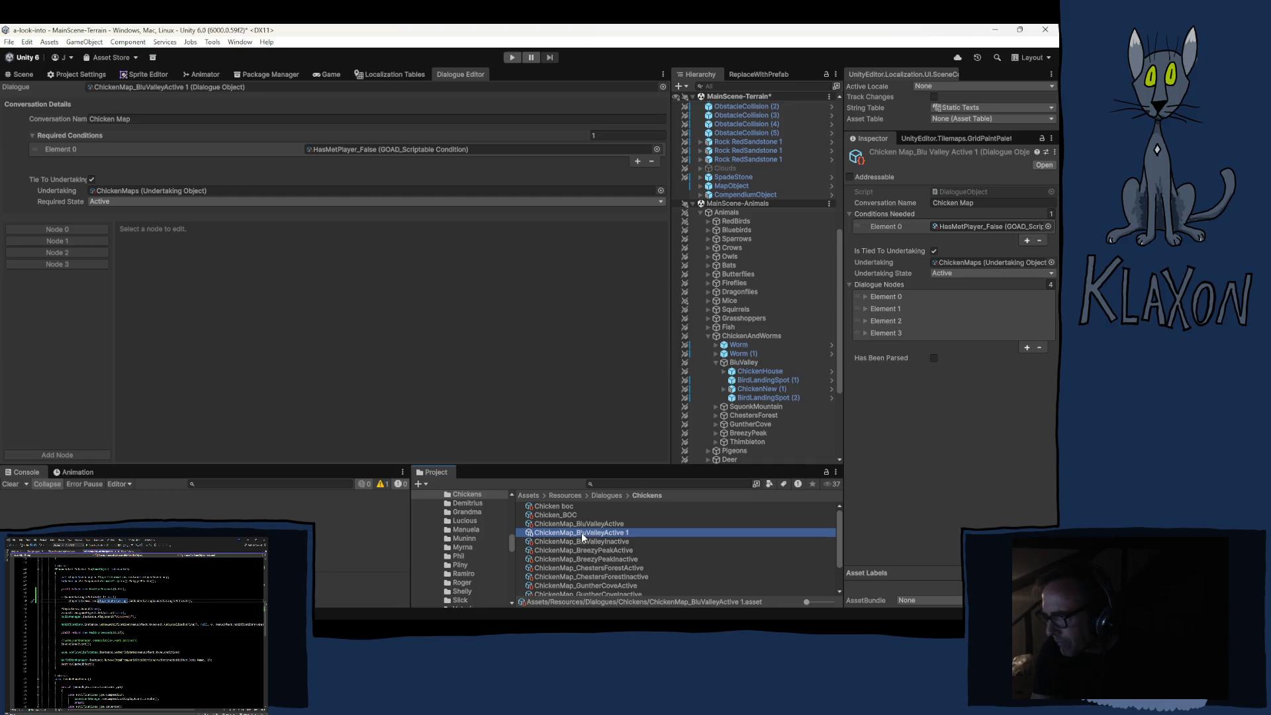
Rename ChickenMap_BluValleyActive 1 to ChickenMap_ActivateMapFirst.
click(581, 535)
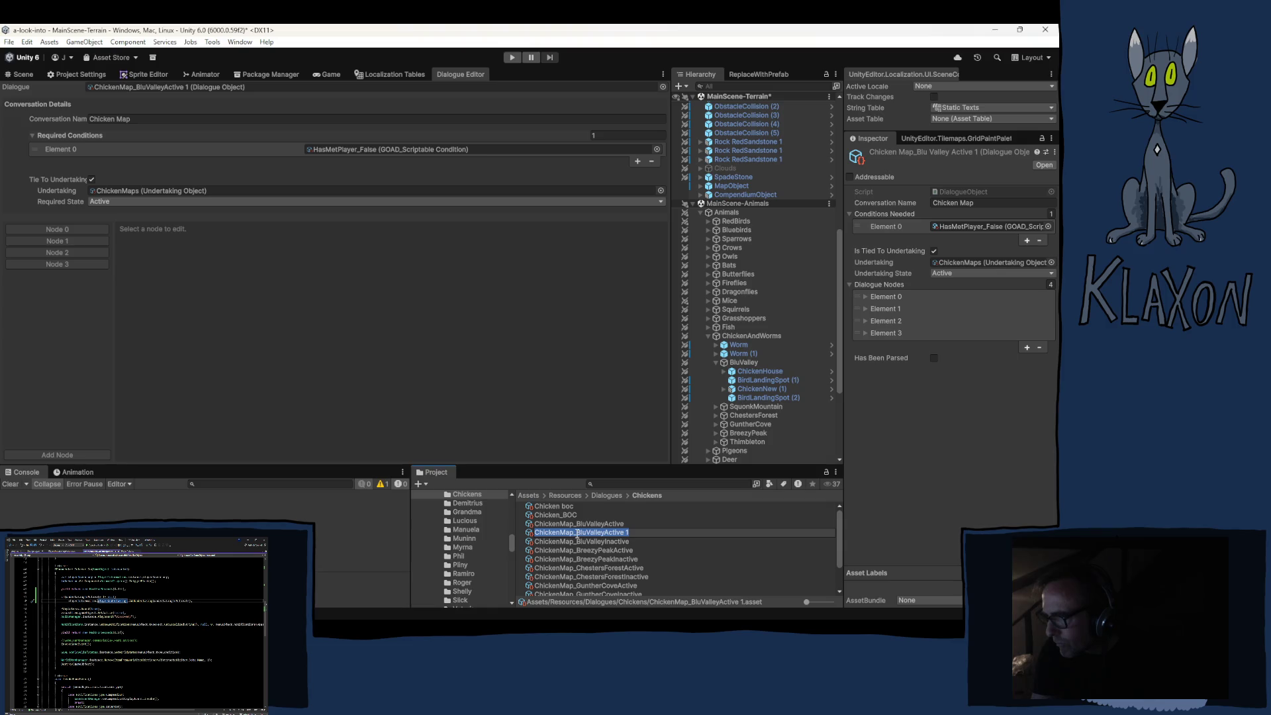
drag(577, 535, 627, 536)
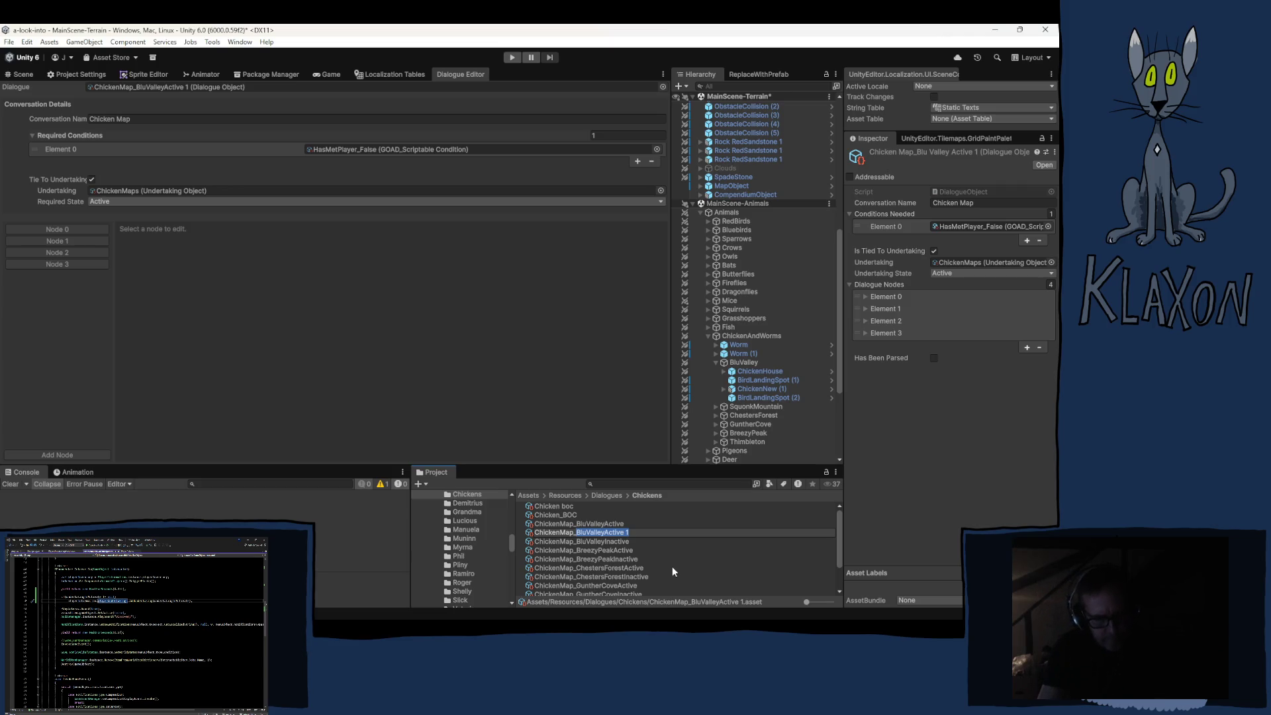
text(Acti)
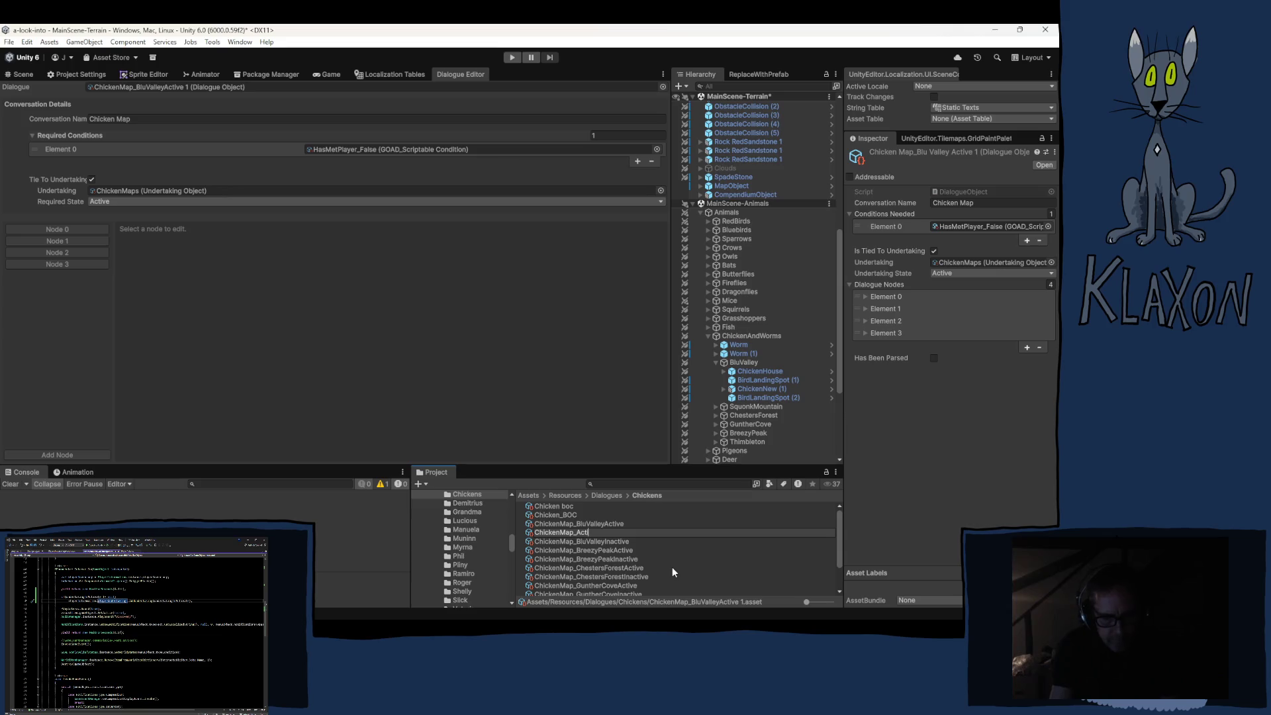
text(vate)
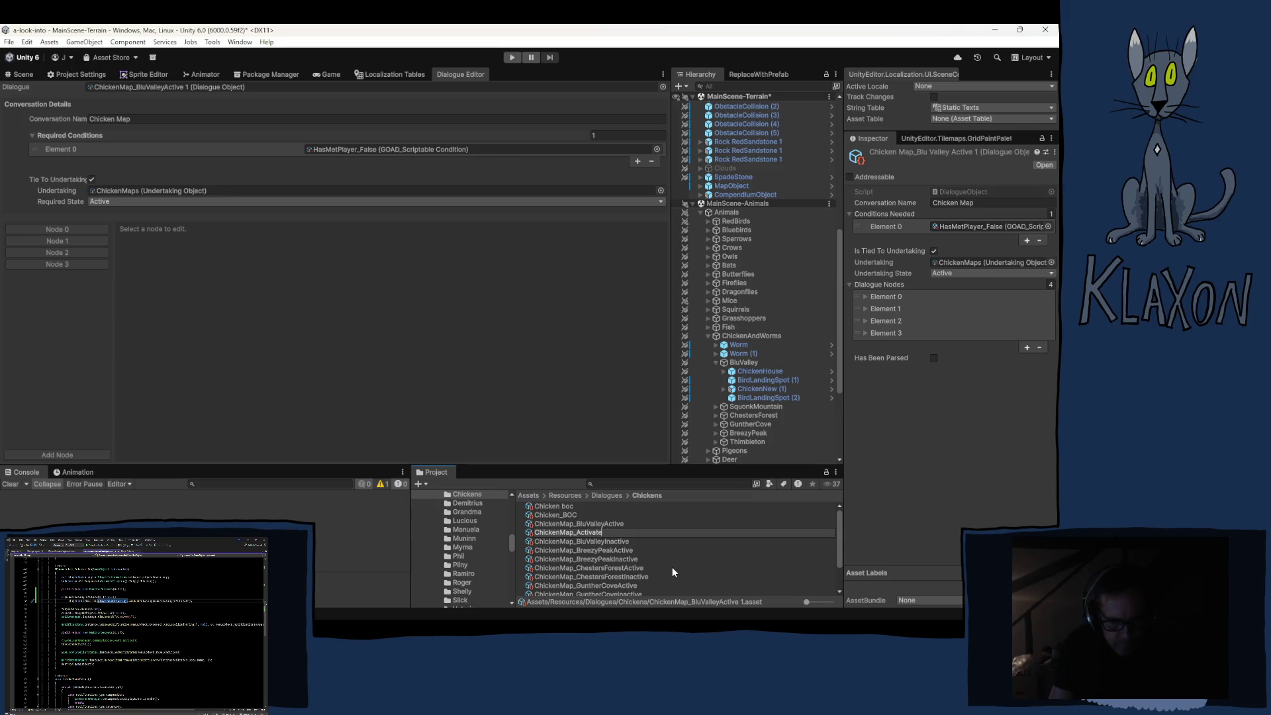
text(MapFirst)
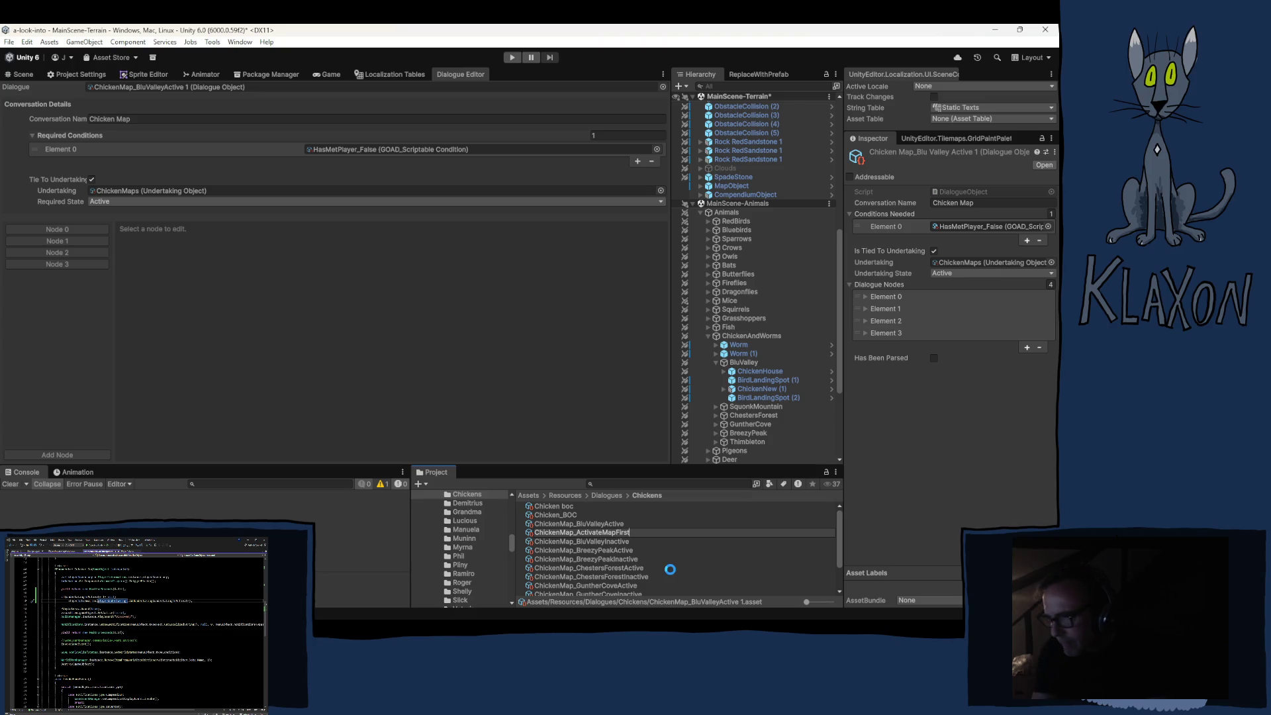
key(Return)
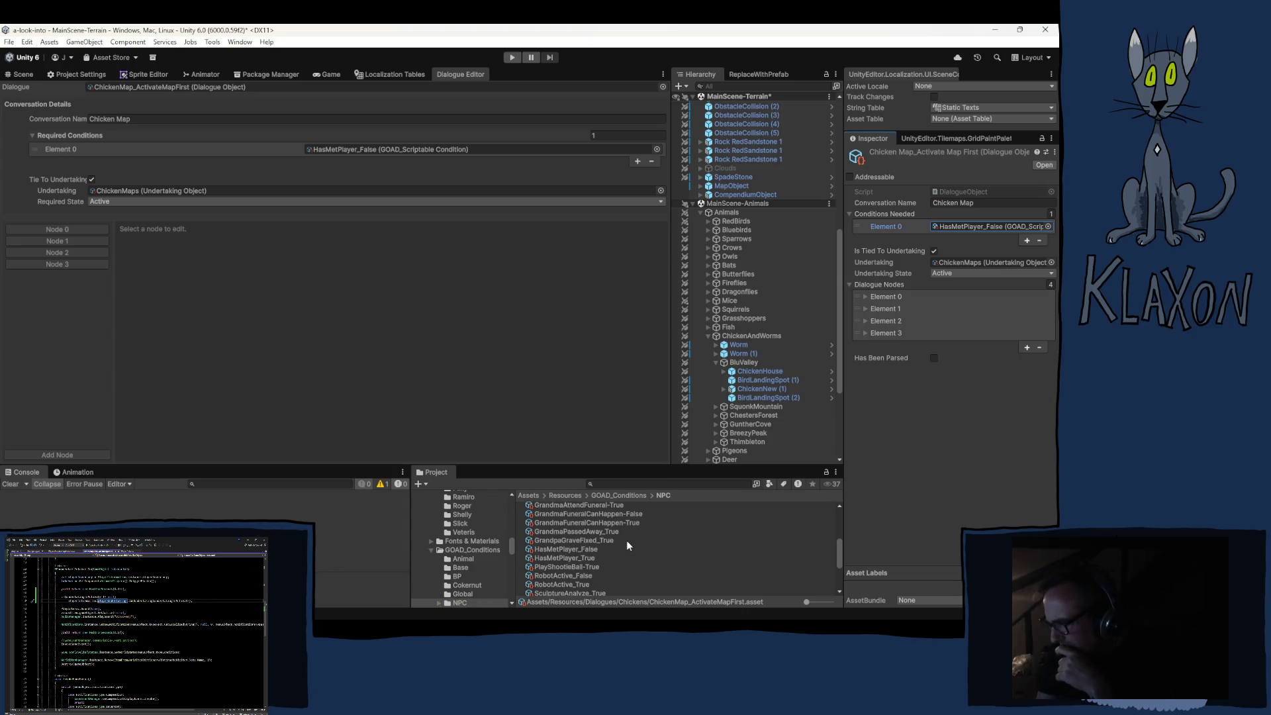
Browse GOAD_Conditions and locate MapObject's type condition asset.
scroll(626, 540, up, 3)
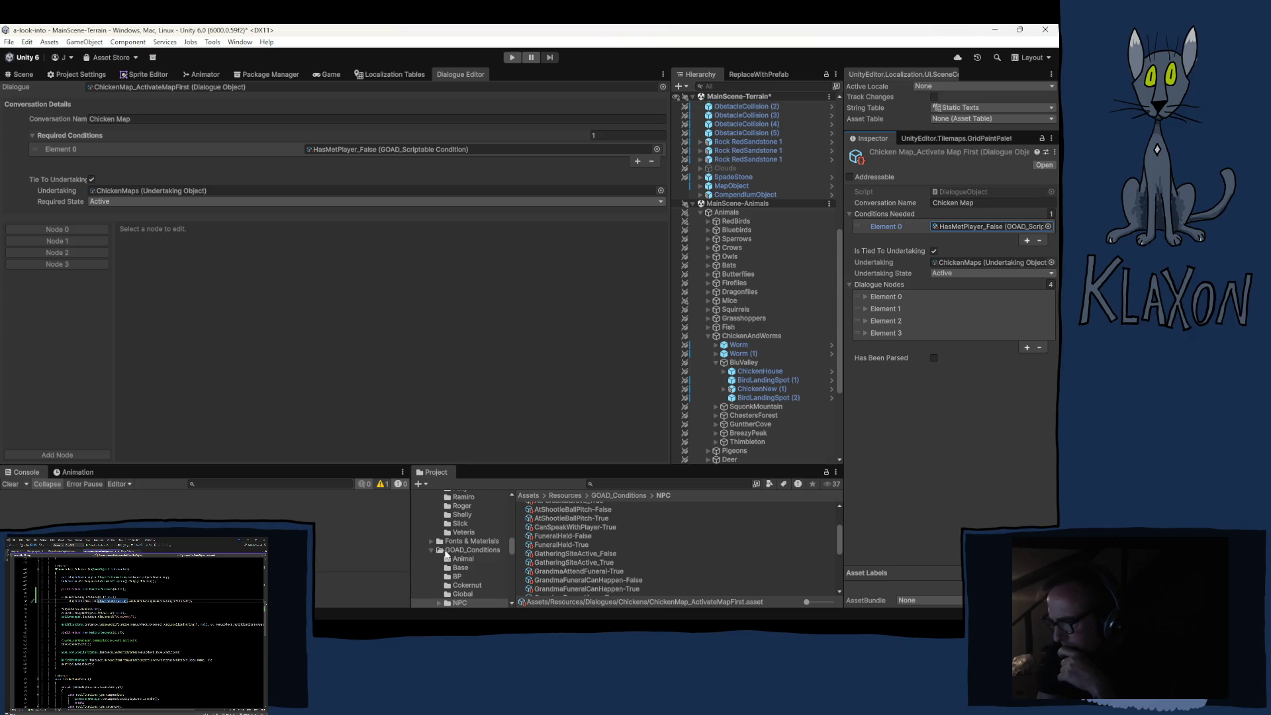
scroll(477, 564, down, 2)
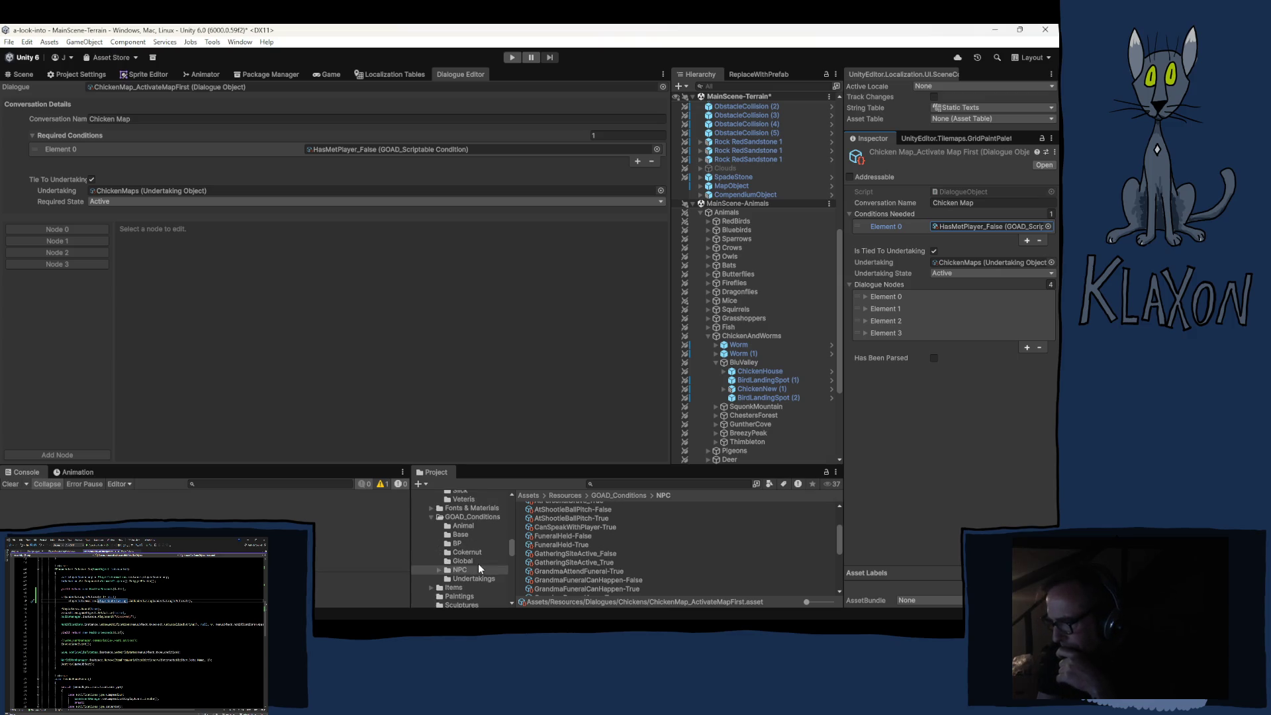
click(466, 517)
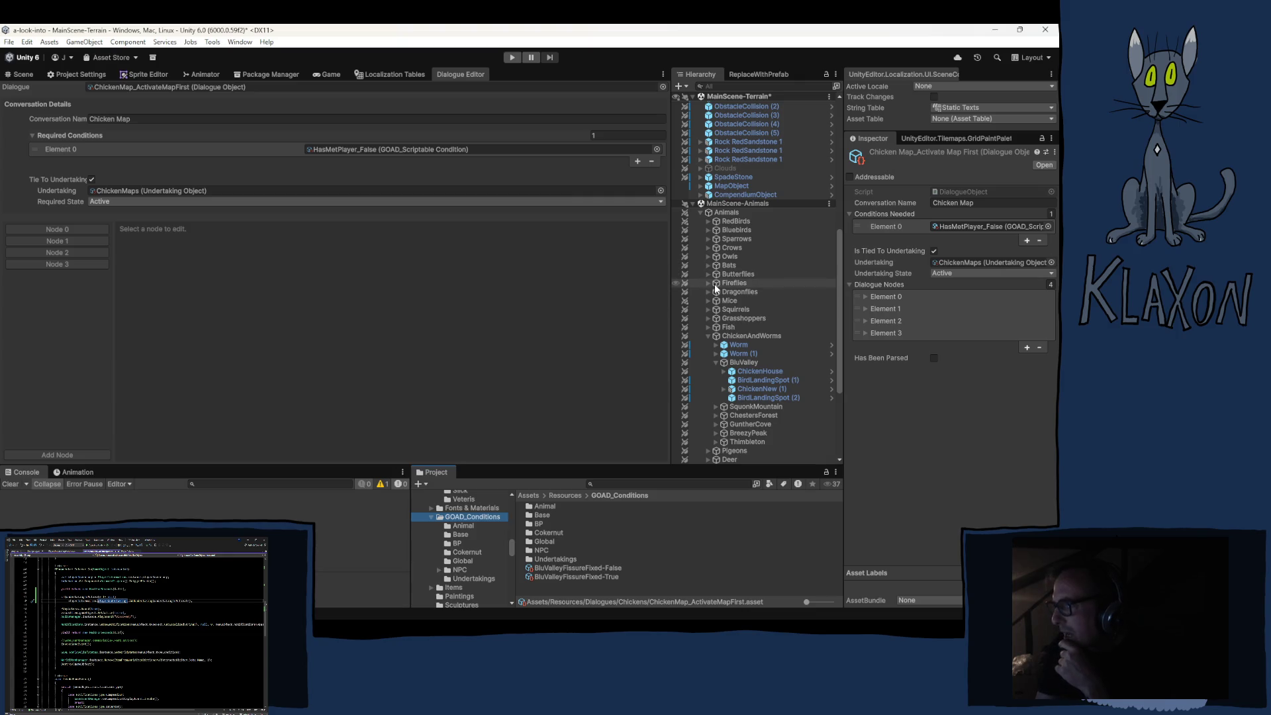
scroll(745, 231, up, 5)
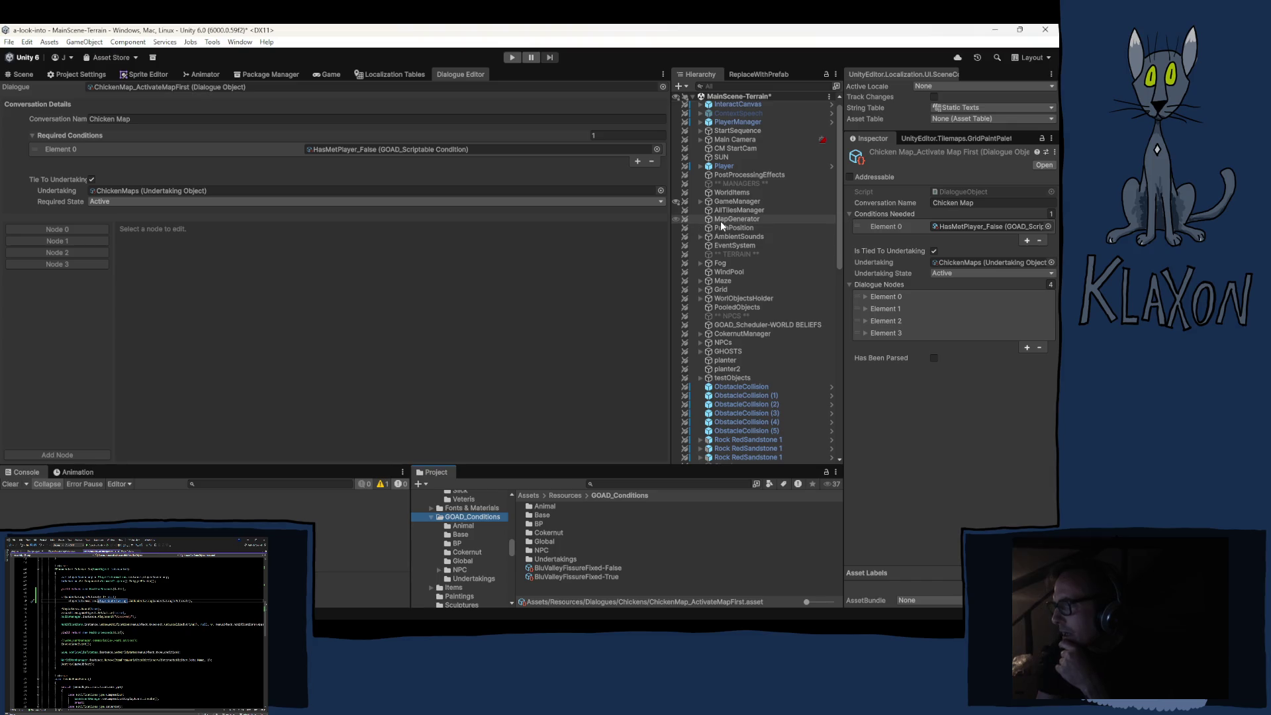
scroll(740, 220, down, 4)
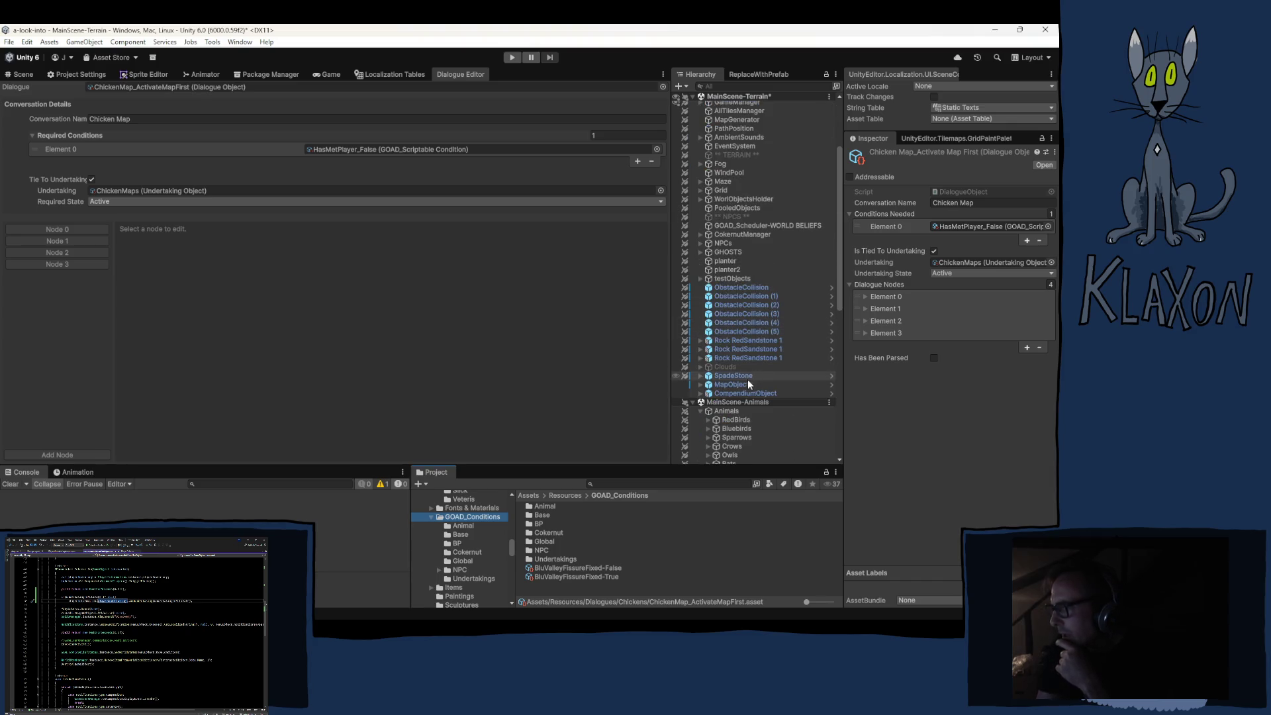
click(728, 385)
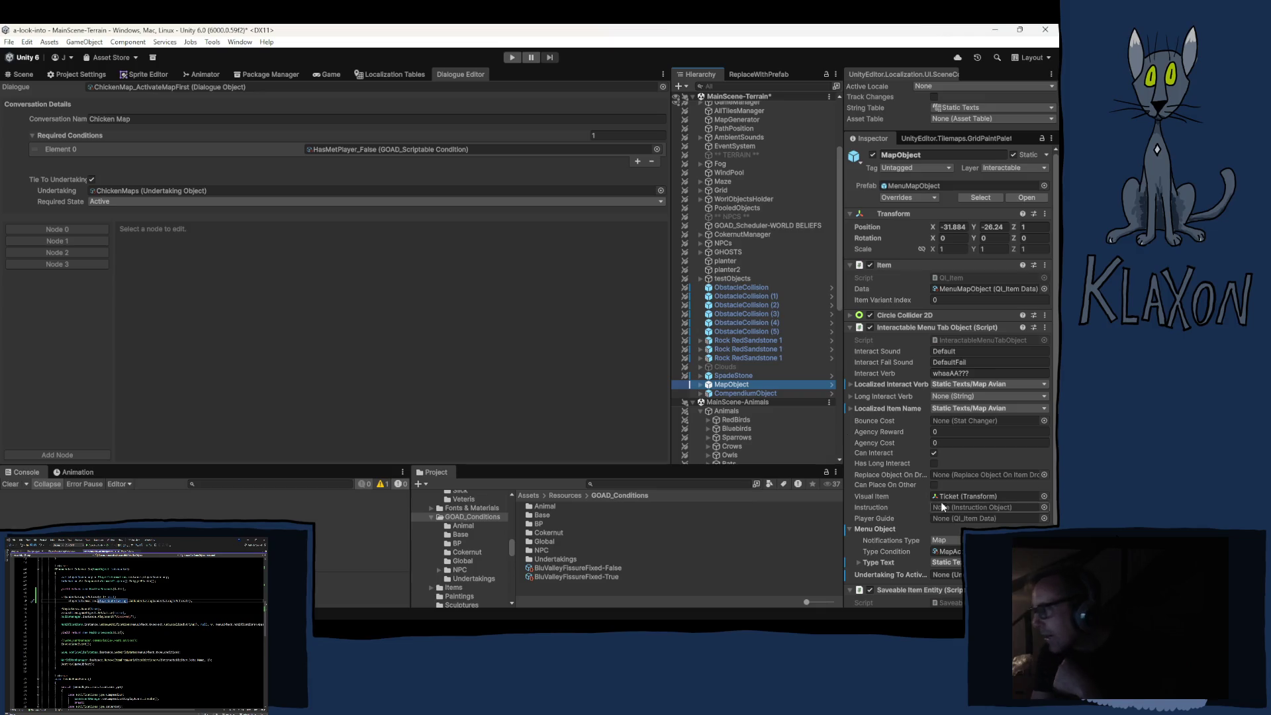
click(950, 552)
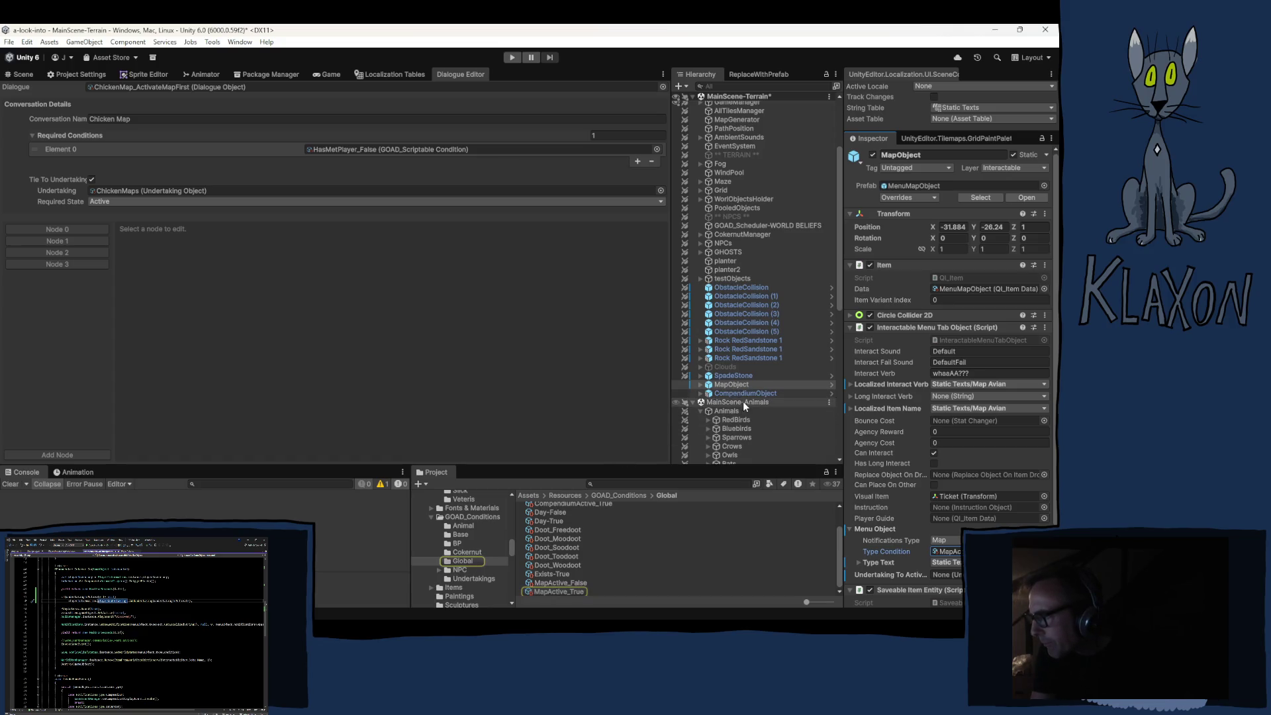
Reload ChickenMap_BluValleyActive in the Dialogue Editor.
scroll(742, 407, down, 3)
click(169, 86)
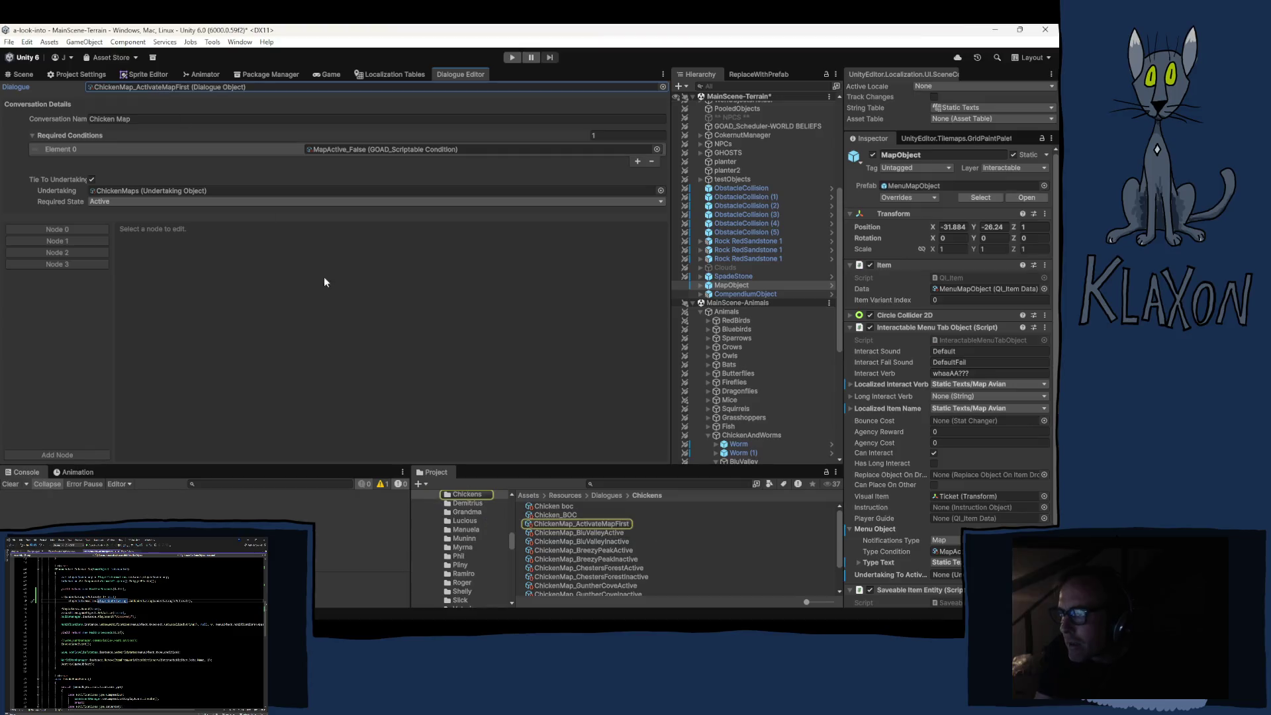
click(602, 533)
Add MapActive_True as Element 1 of ChickenMap_BluValleyActive's required conditions.
scroll(705, 567, down, 2)
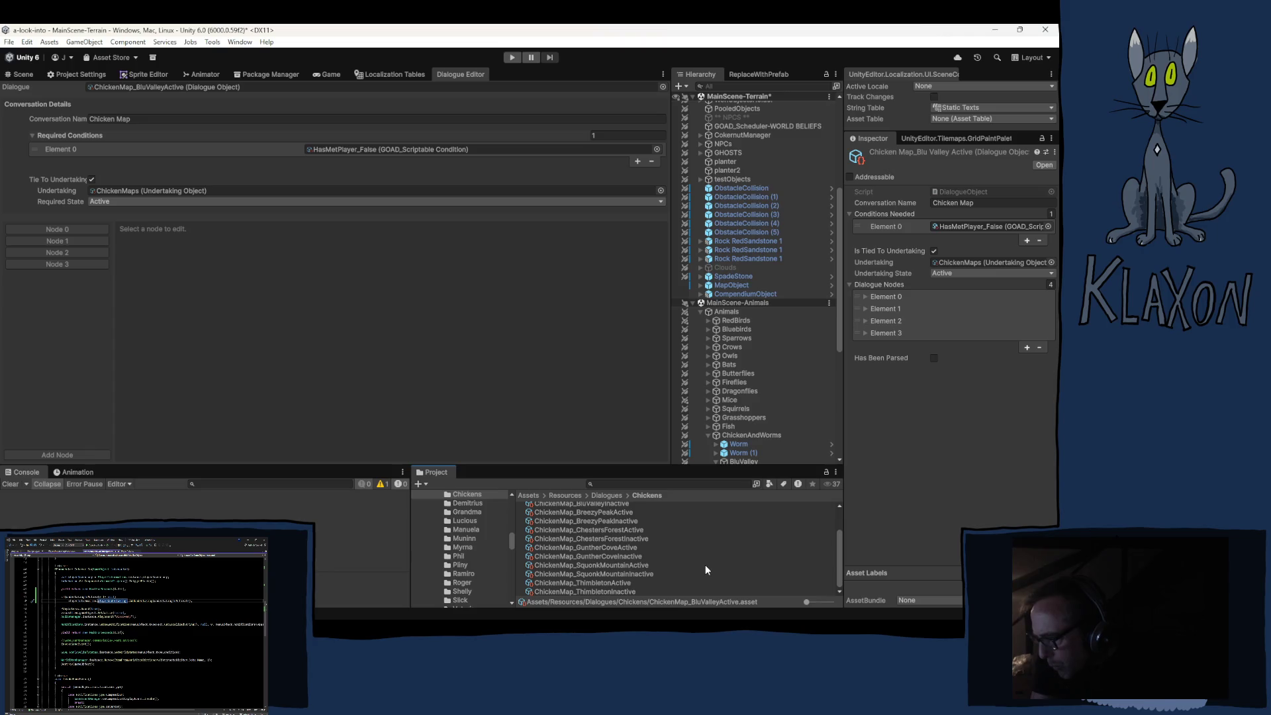
shift+click(579, 593)
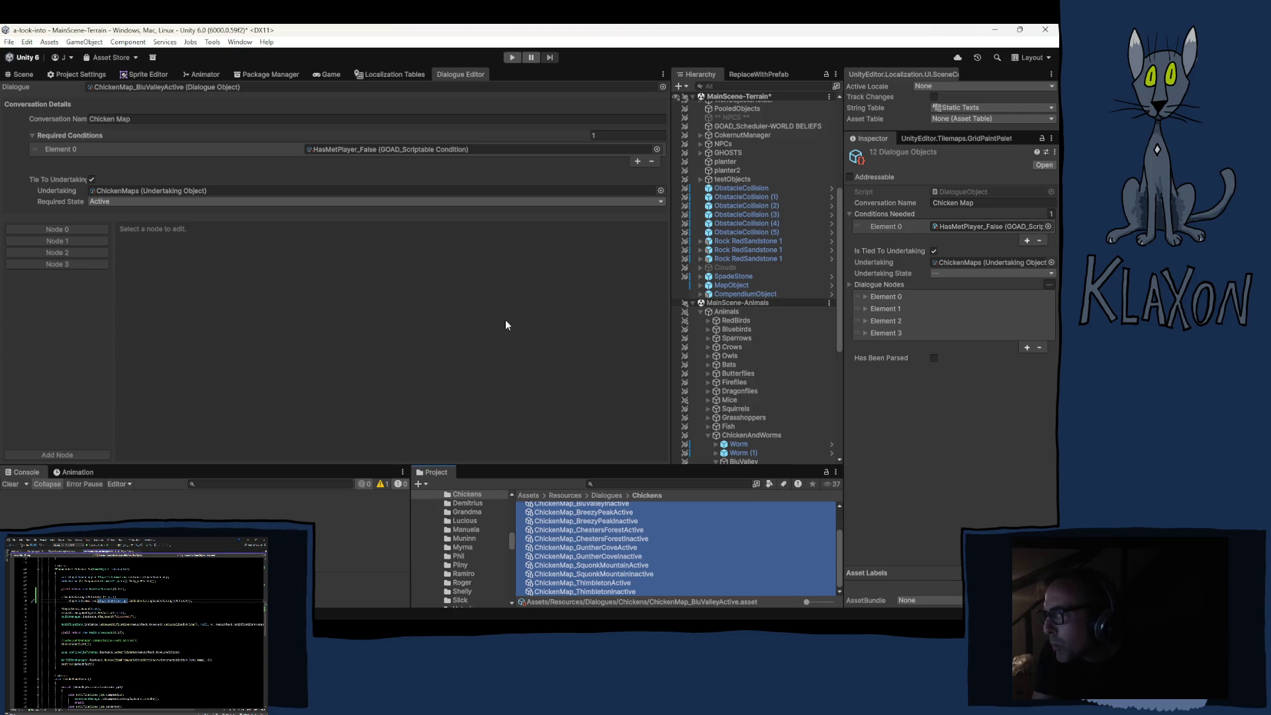
click(638, 161)
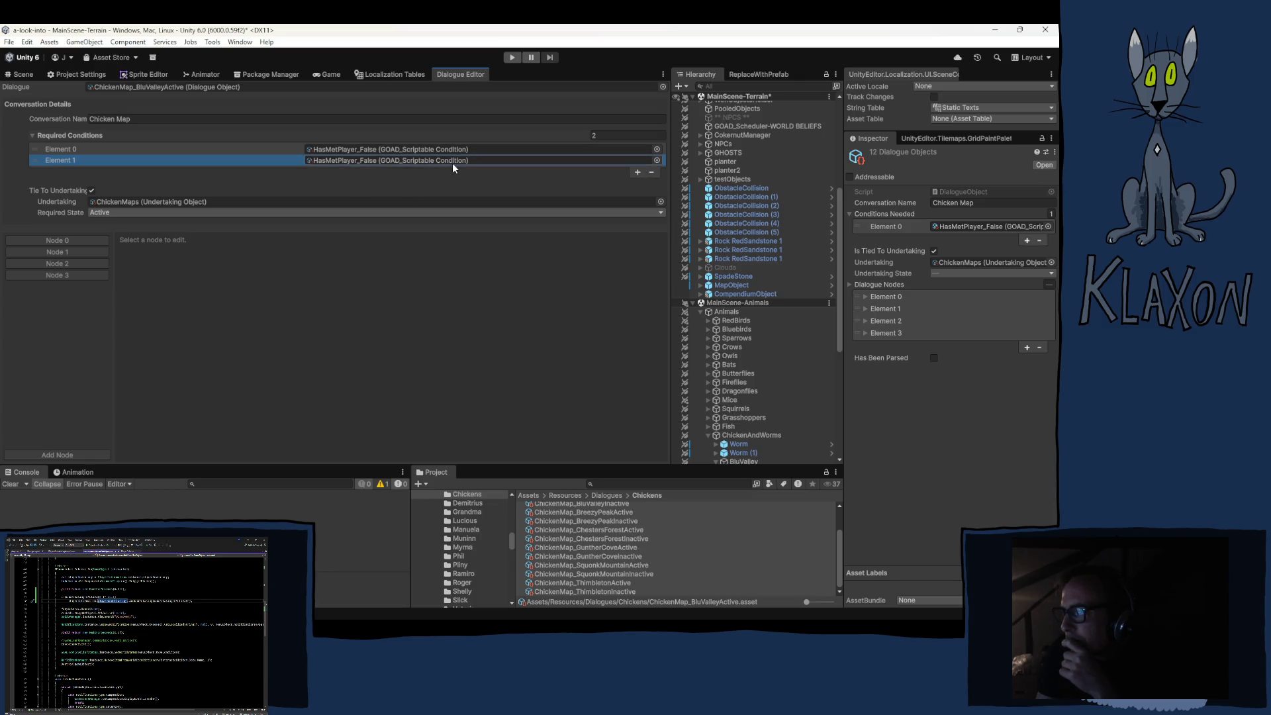
scroll(463, 542, up, 2)
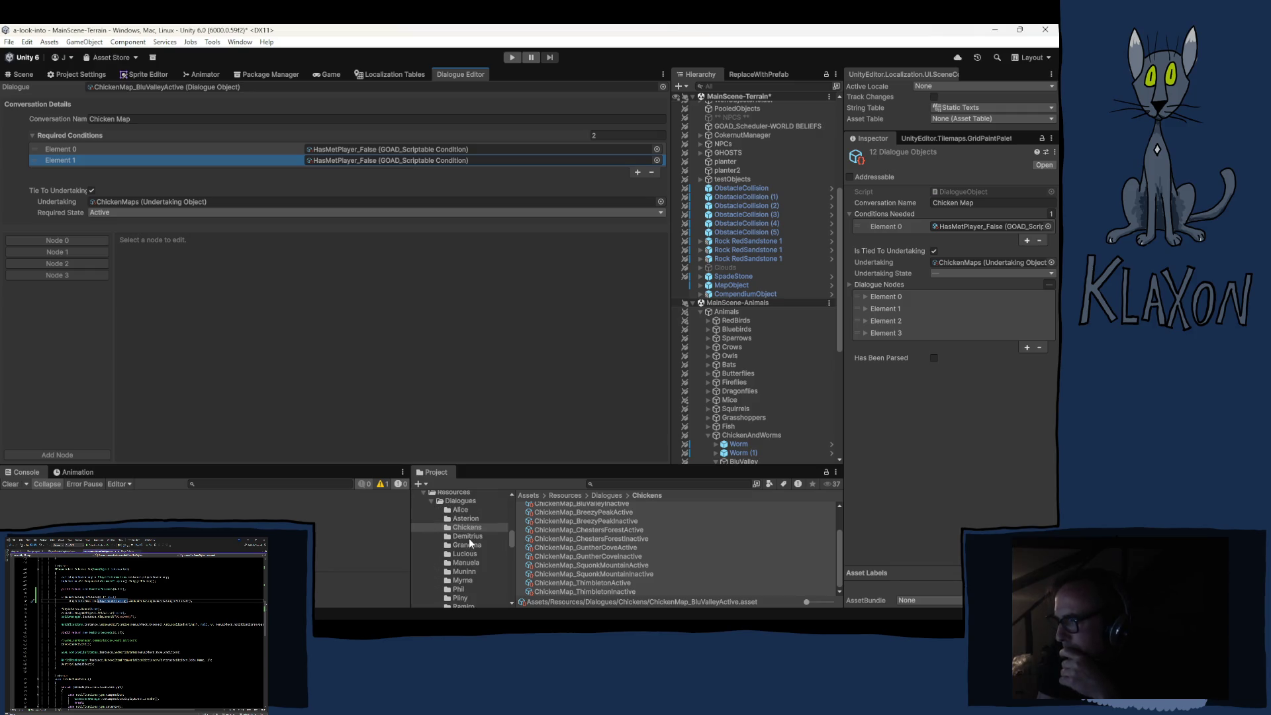
click(336, 159)
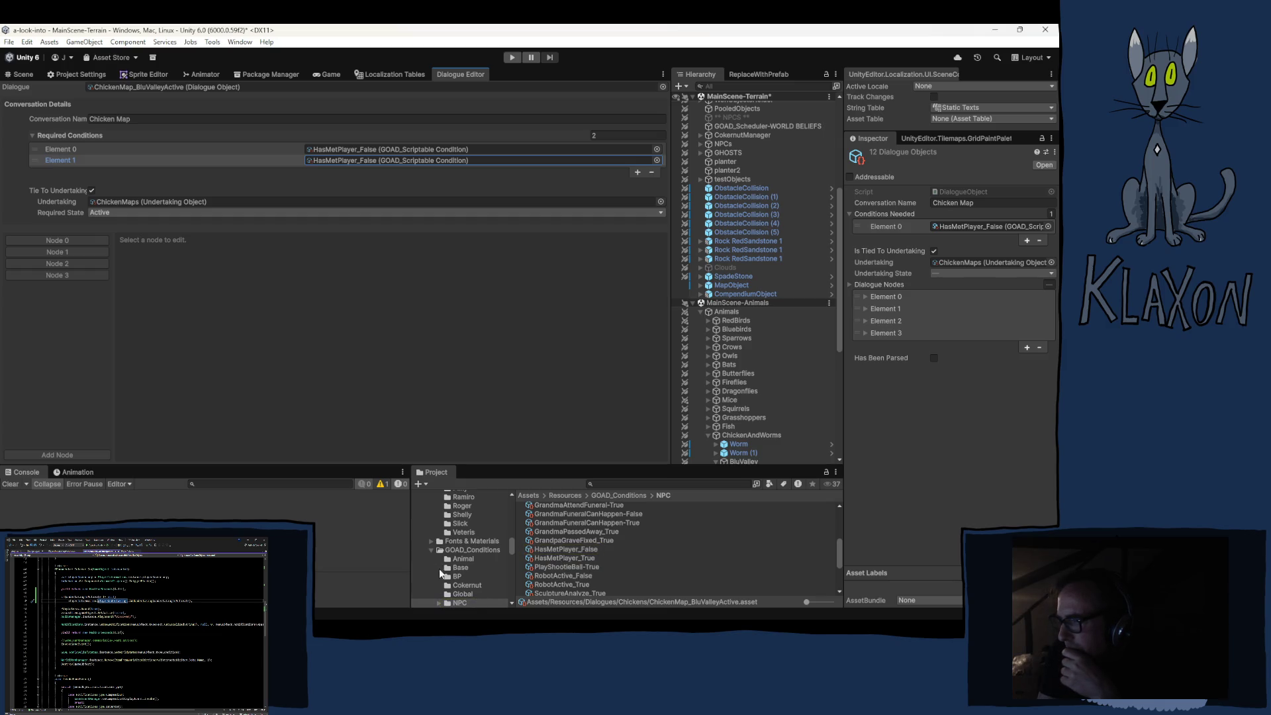
scroll(462, 578, down, 2)
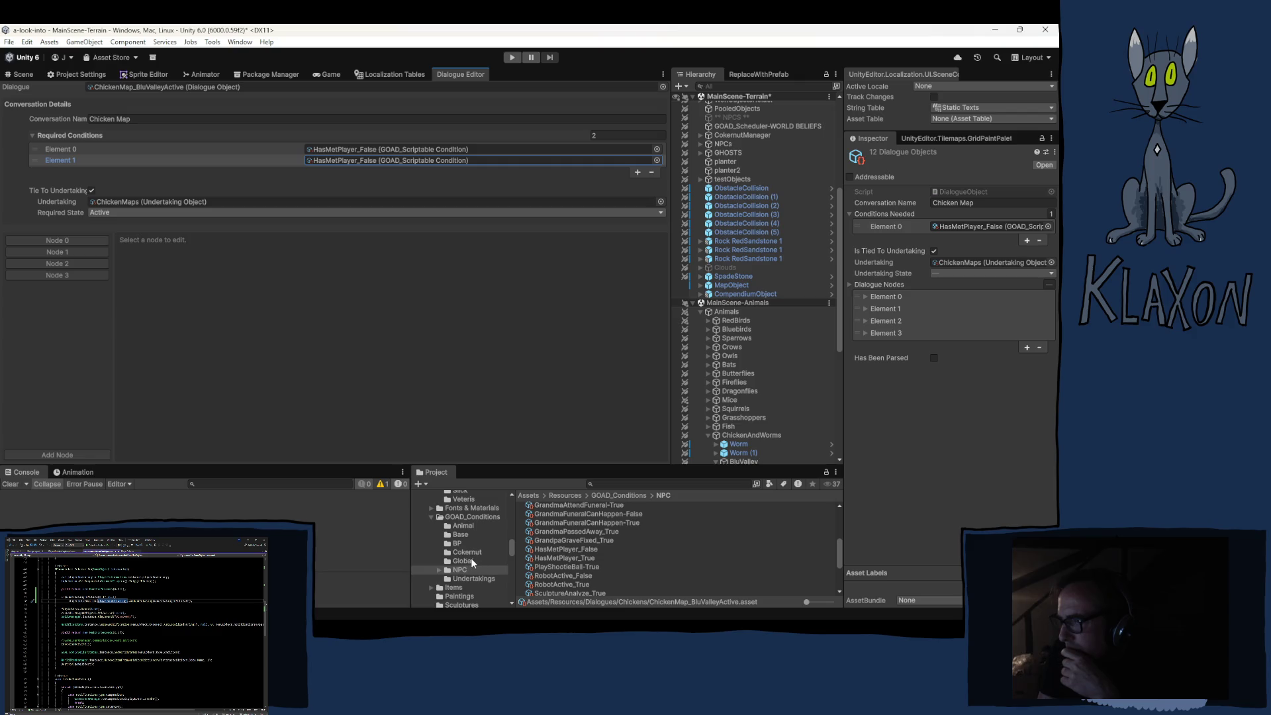
click(470, 559)
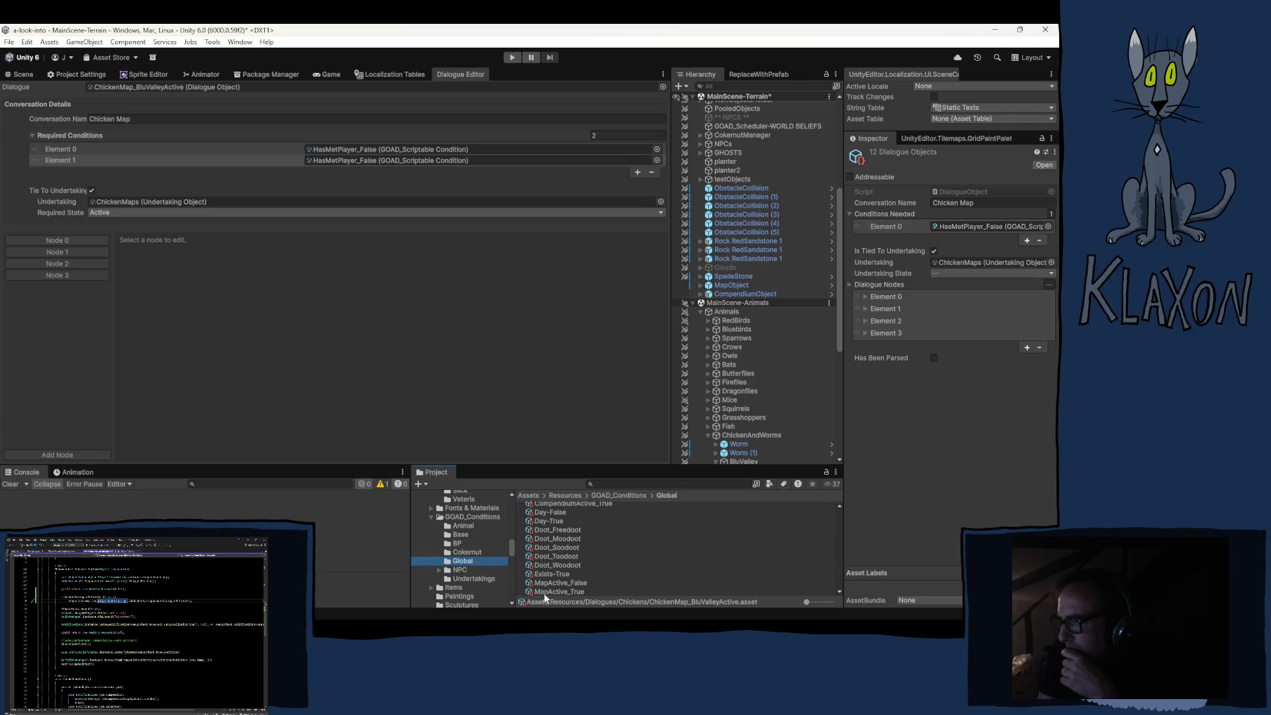
drag(538, 593, 354, 164)
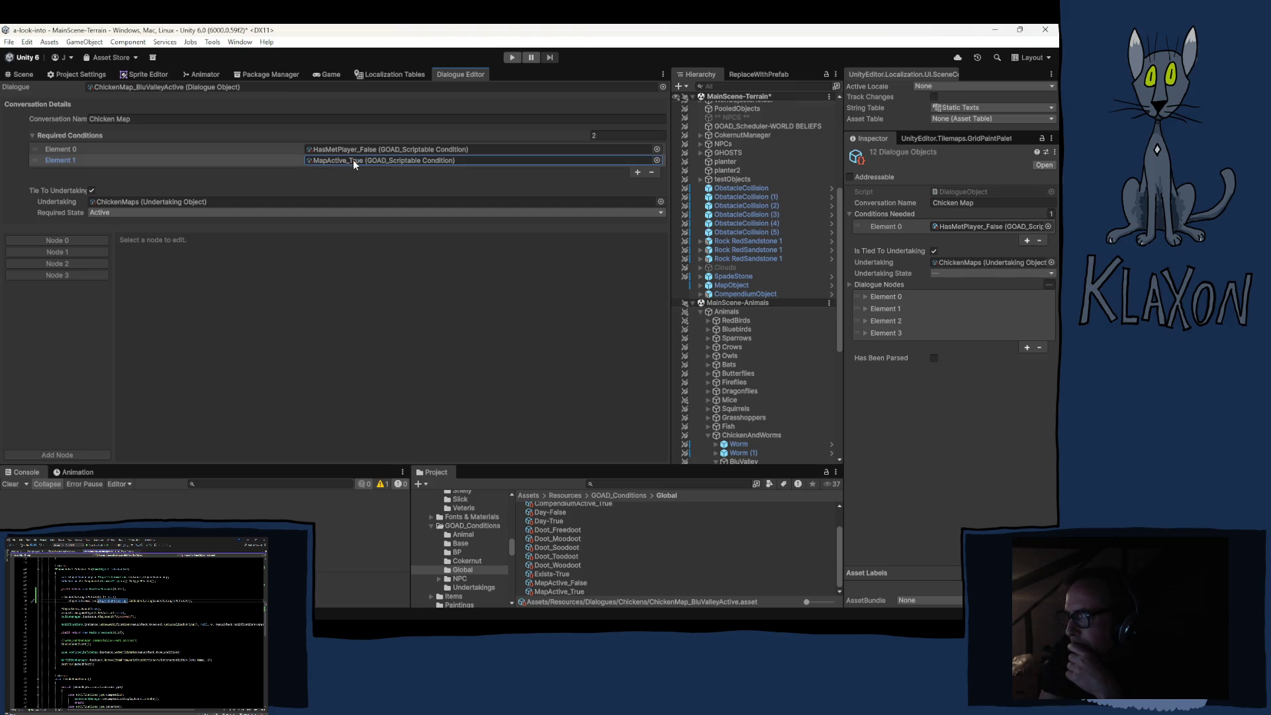
Copy the MapActive_True condition from Element 1.
click(36, 161)
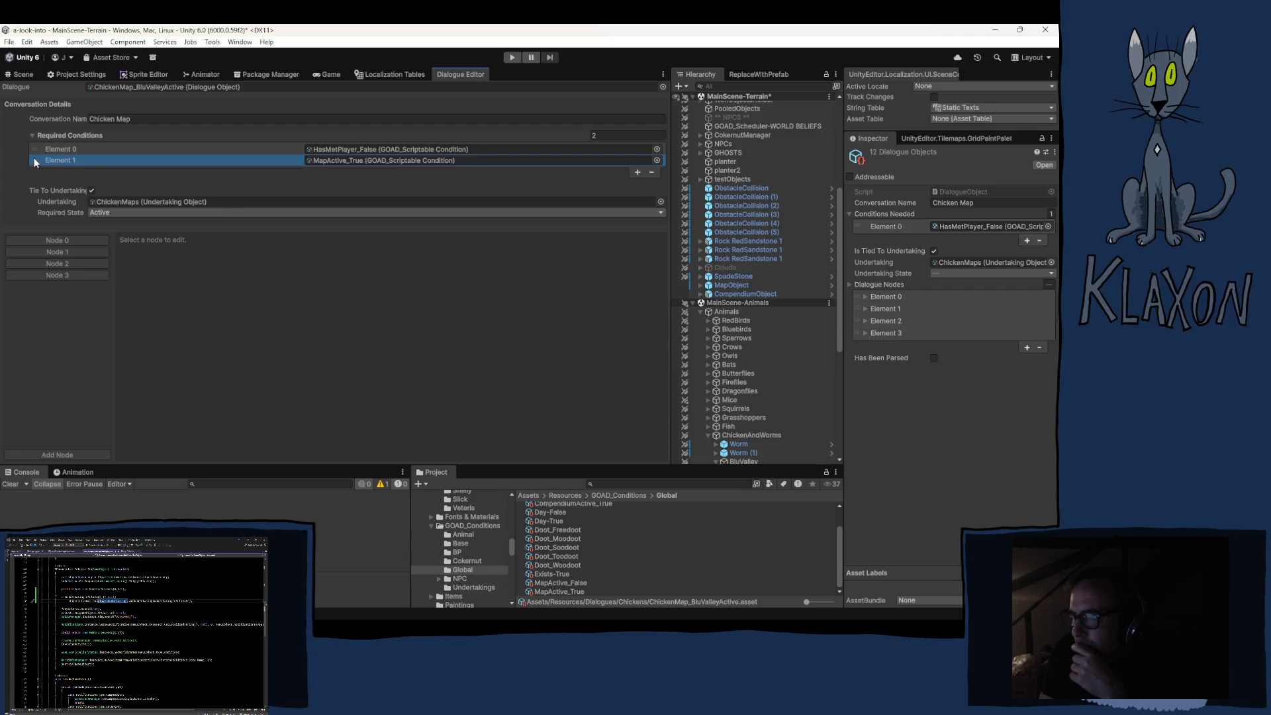
right_click(261, 160)
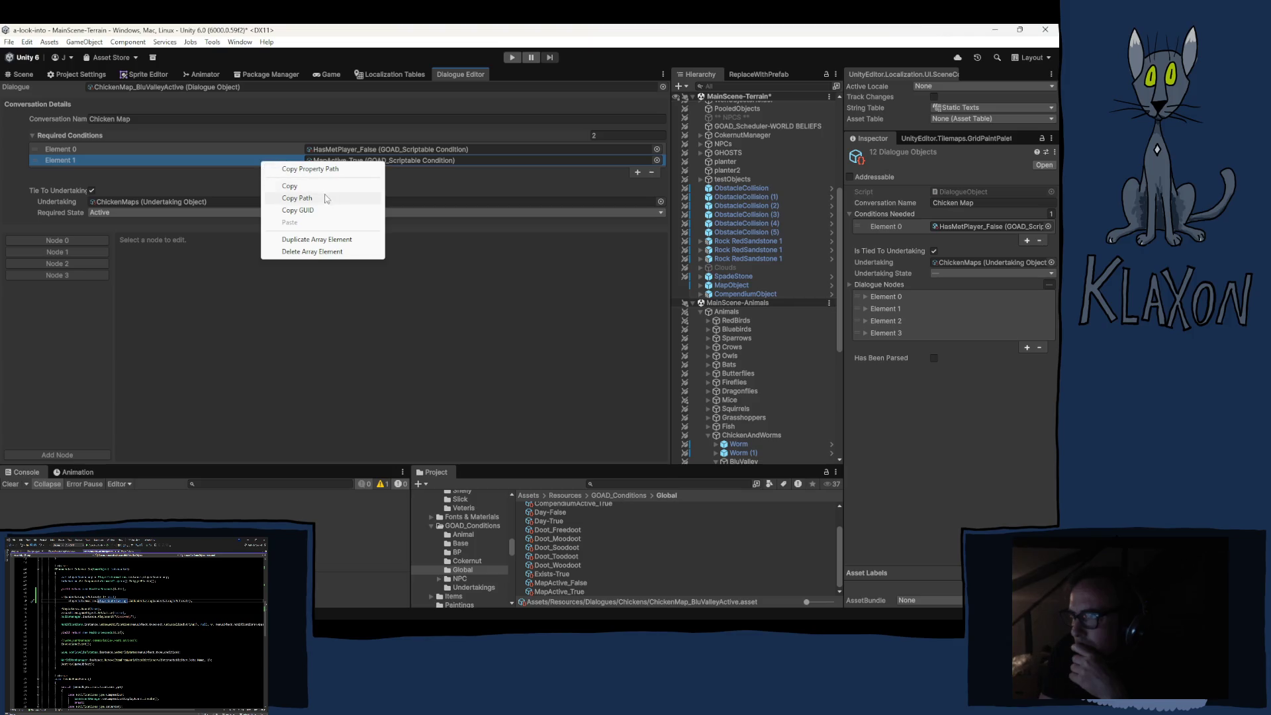
click(302, 188)
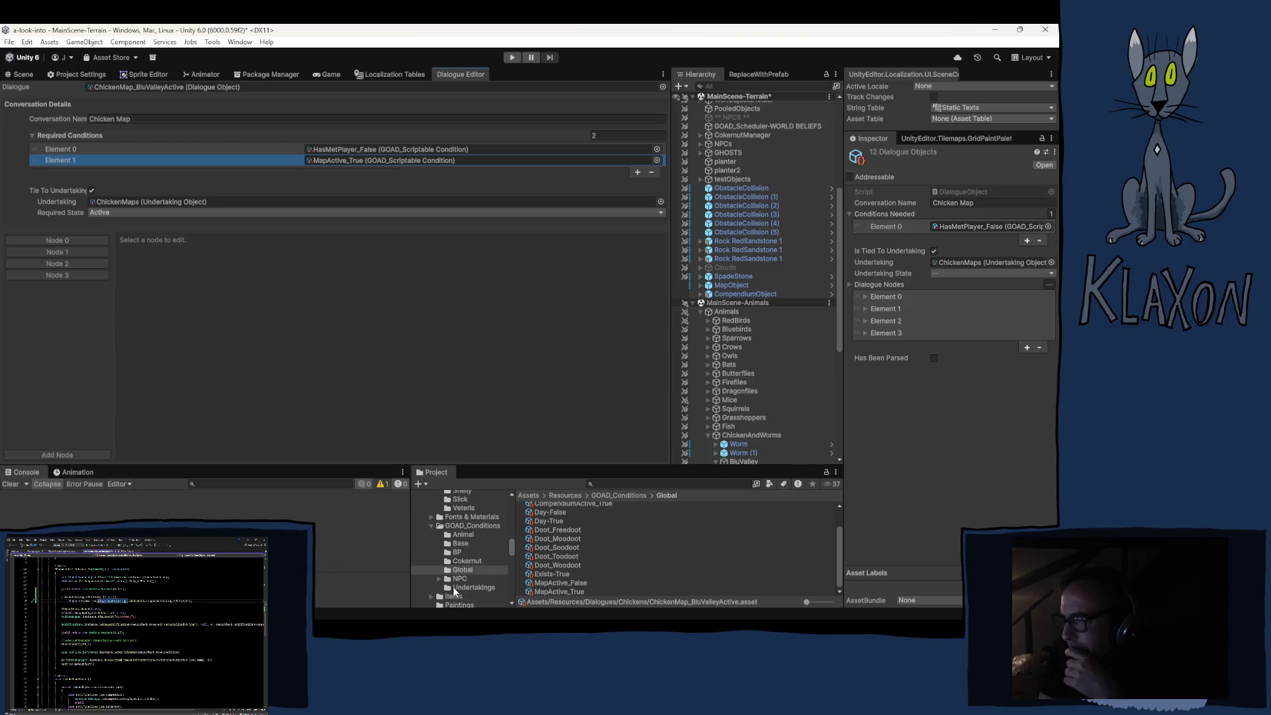
click(168, 86)
Multi-select the eleven ChickenMap dialogues from BluValleyInactive downward.
click(576, 541)
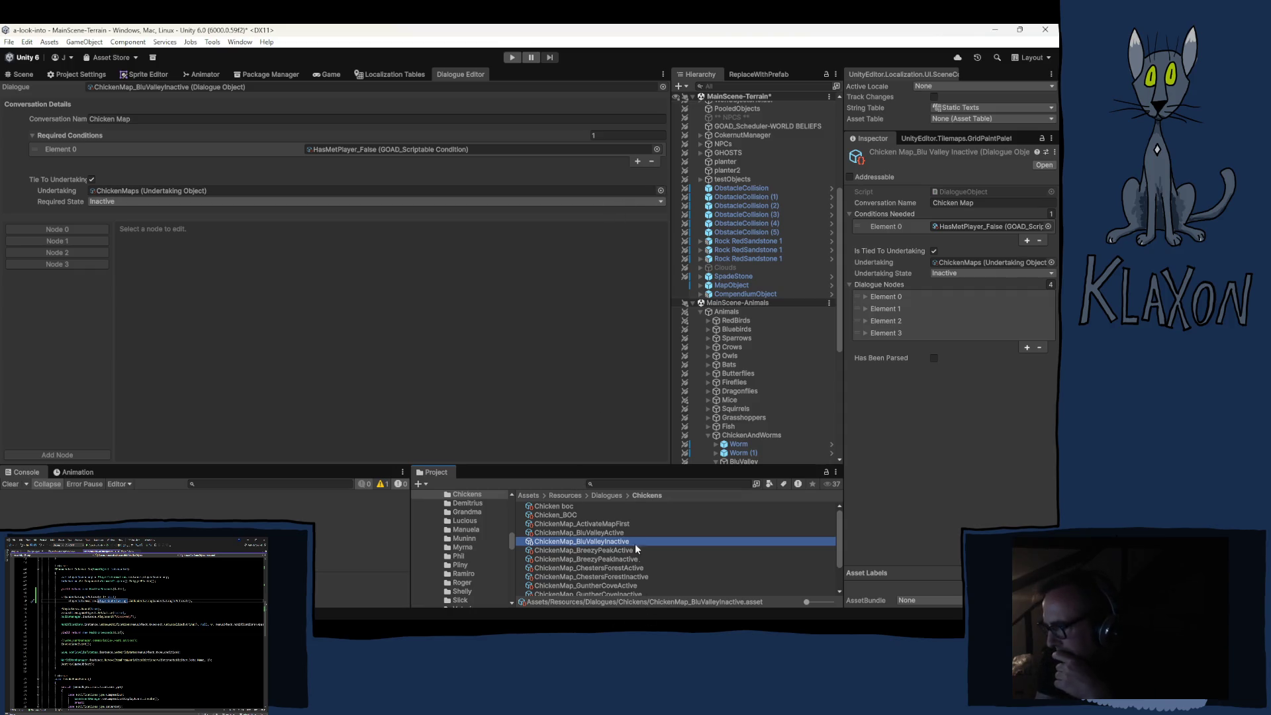
click(599, 550)
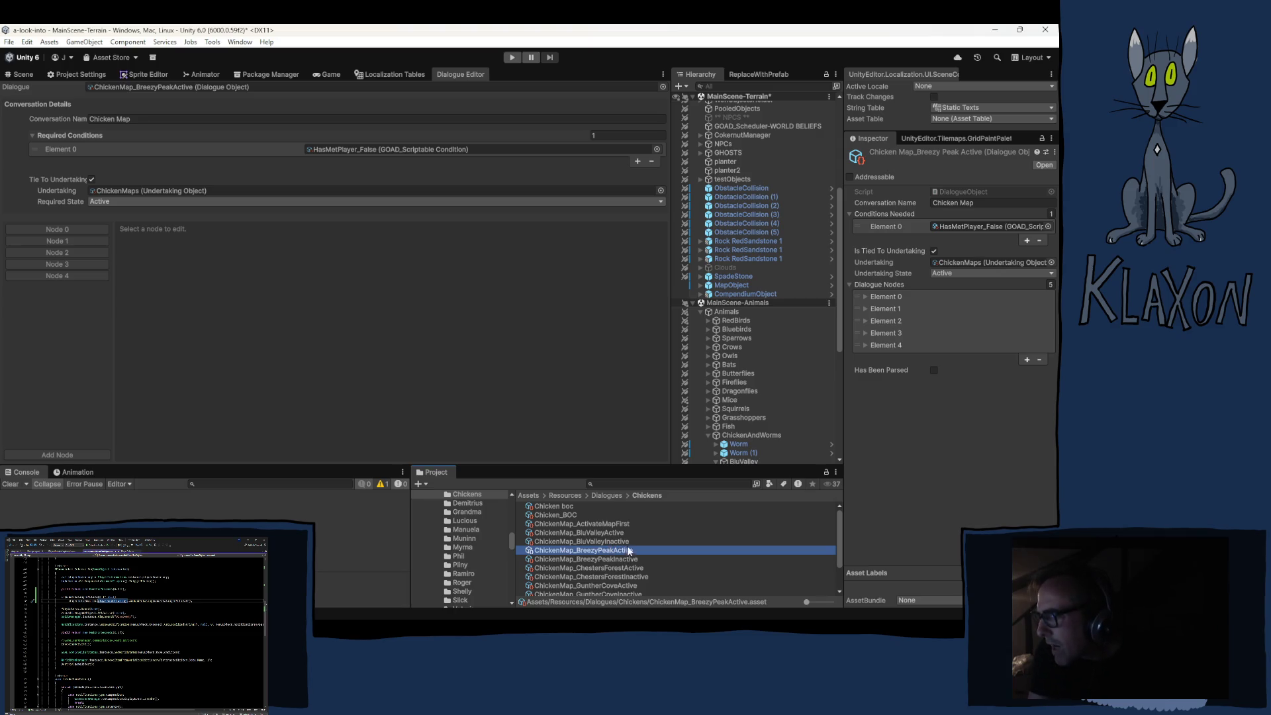
click(607, 541)
scroll(614, 568, down, 1)
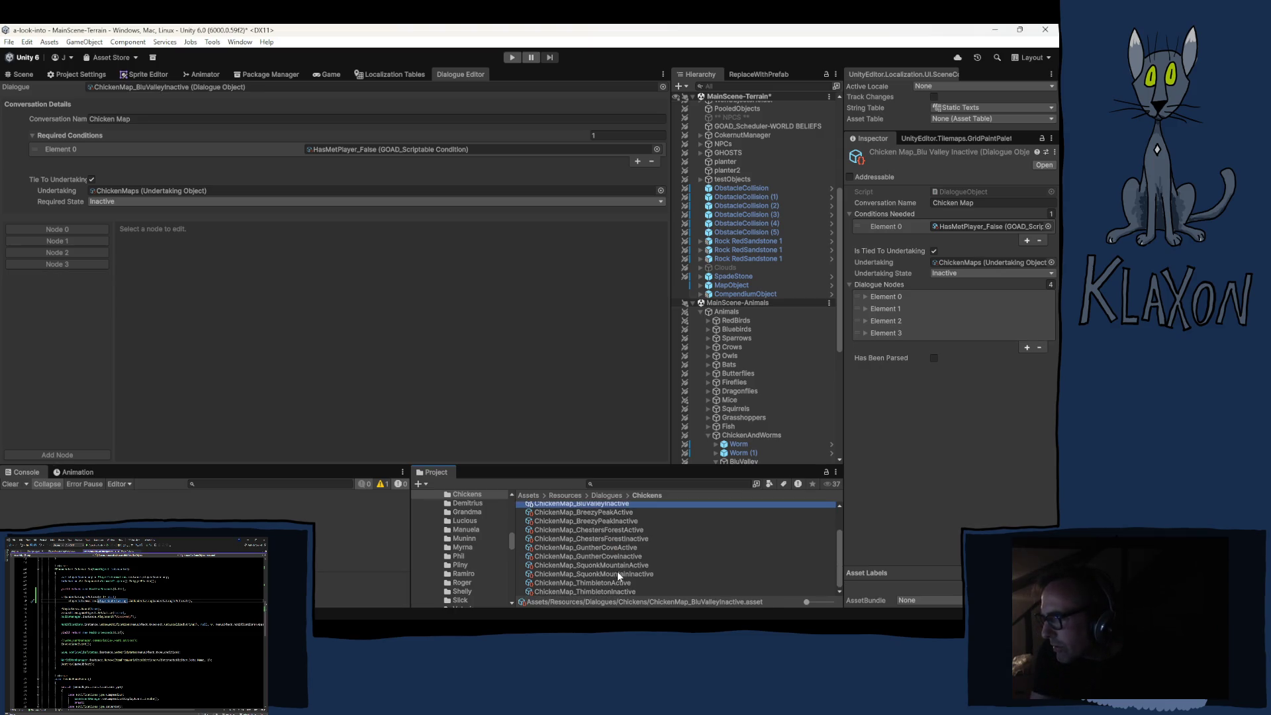
shift+click(590, 592)
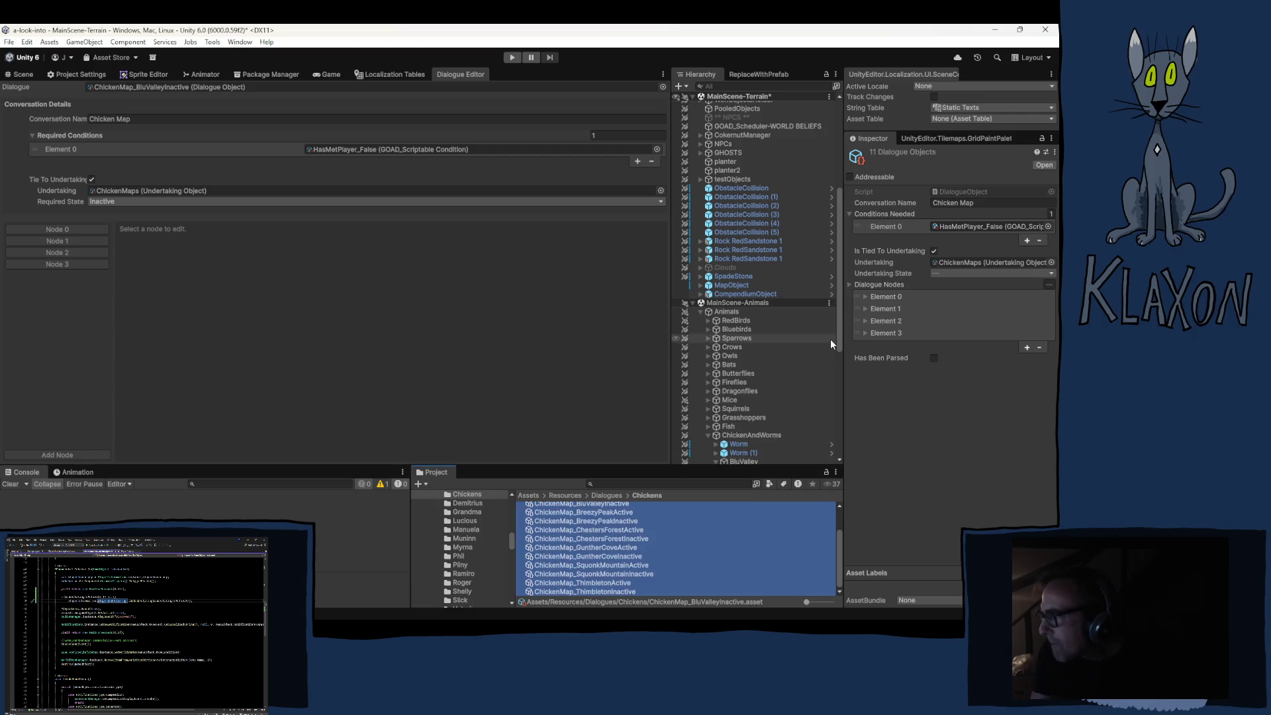
Add a second required condition to all of them and paste MapActive_True.
click(1028, 240)
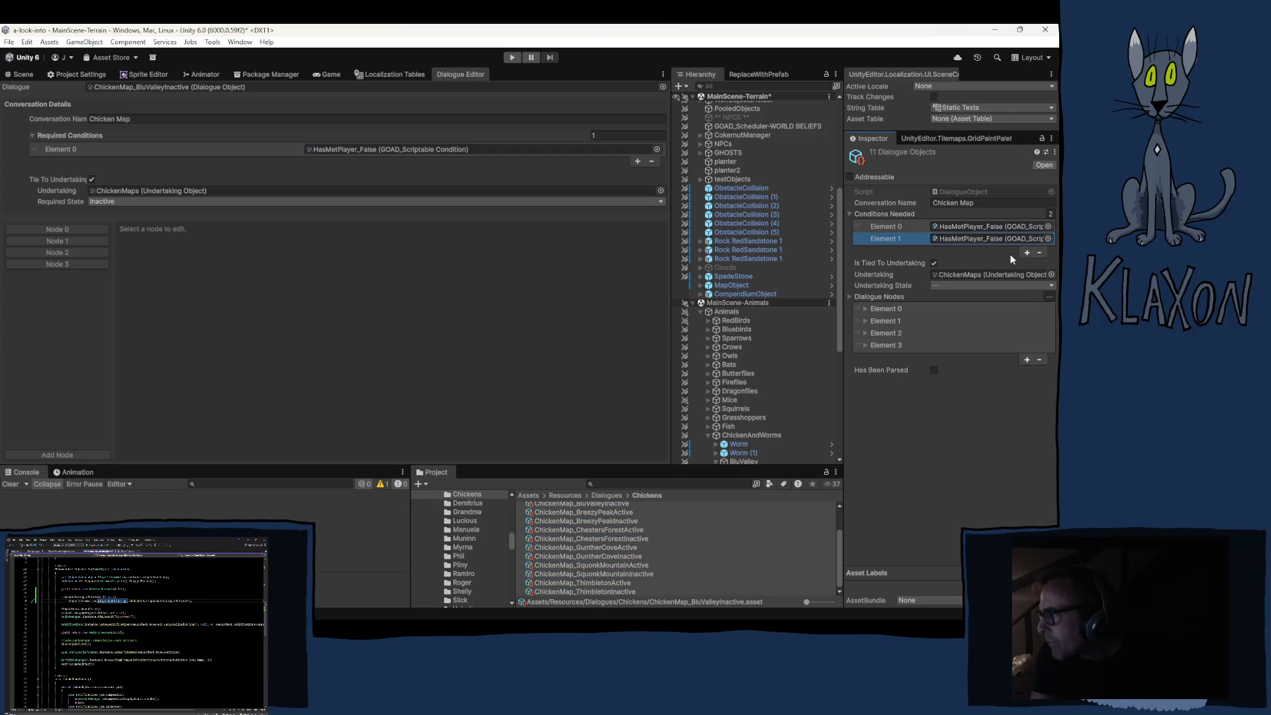
right_click(924, 239)
click(955, 295)
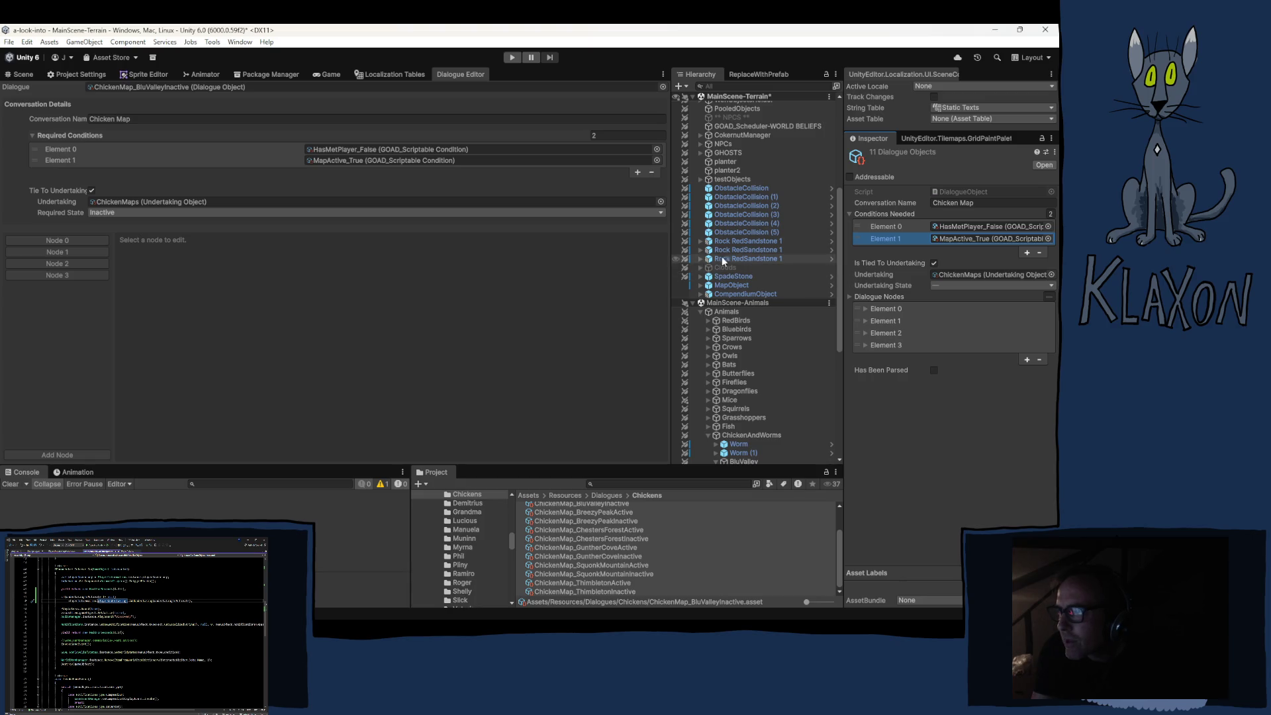
Browse the ChickenMap dialogues, settling on ChickenMap_ActivateMapFirst and inspecting its Node 3.
click(647, 527)
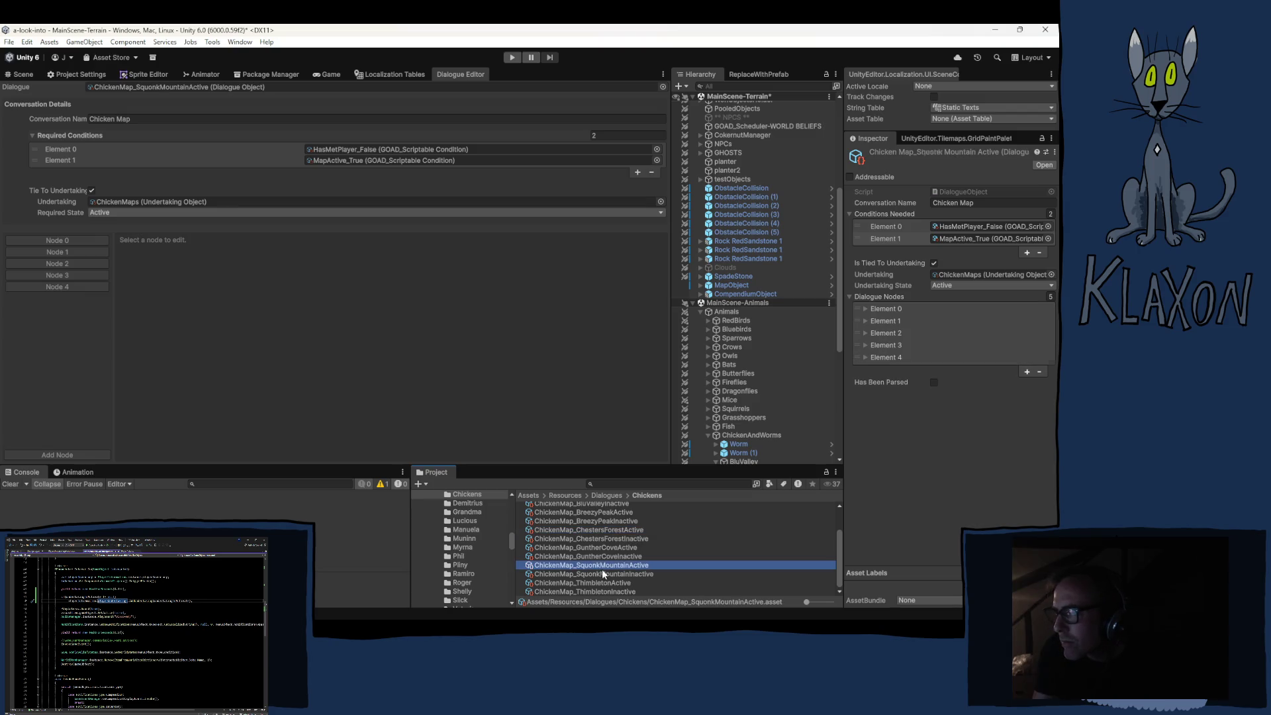
click(606, 540)
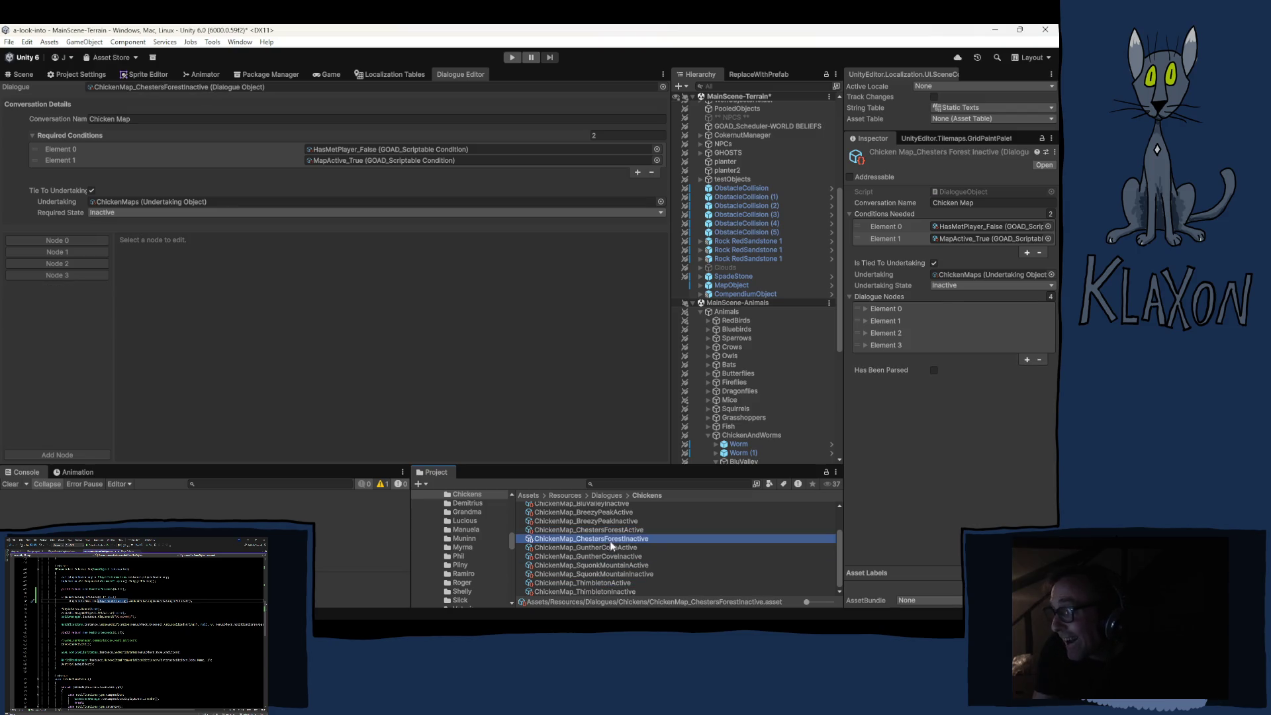
scroll(609, 543, up, 3)
click(591, 549)
click(587, 532)
click(594, 541)
click(596, 567)
click(589, 523)
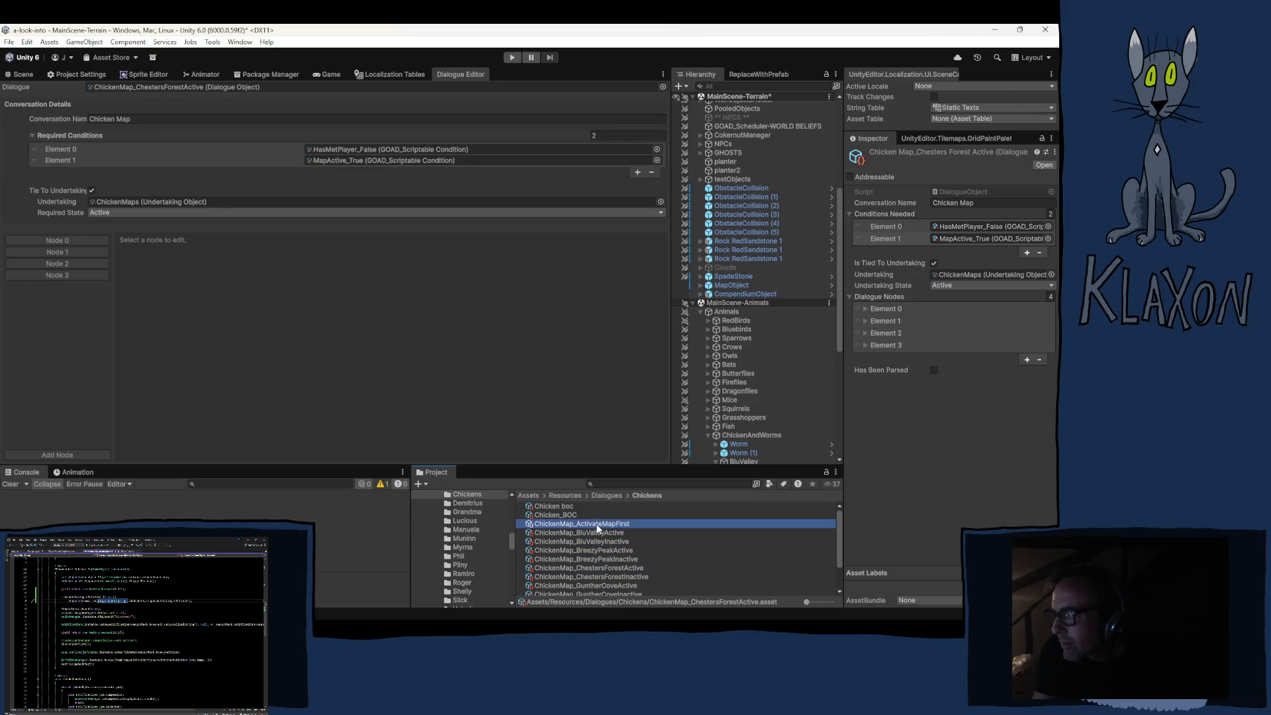
click(581, 533)
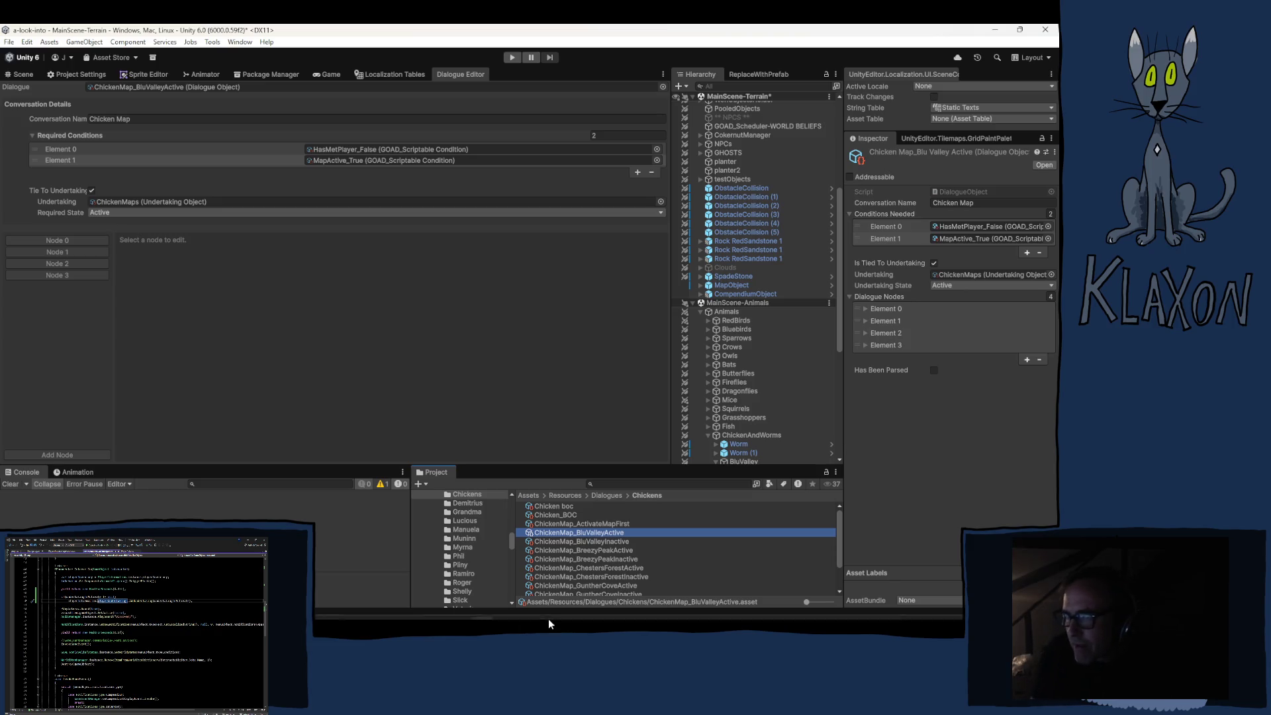
click(574, 522)
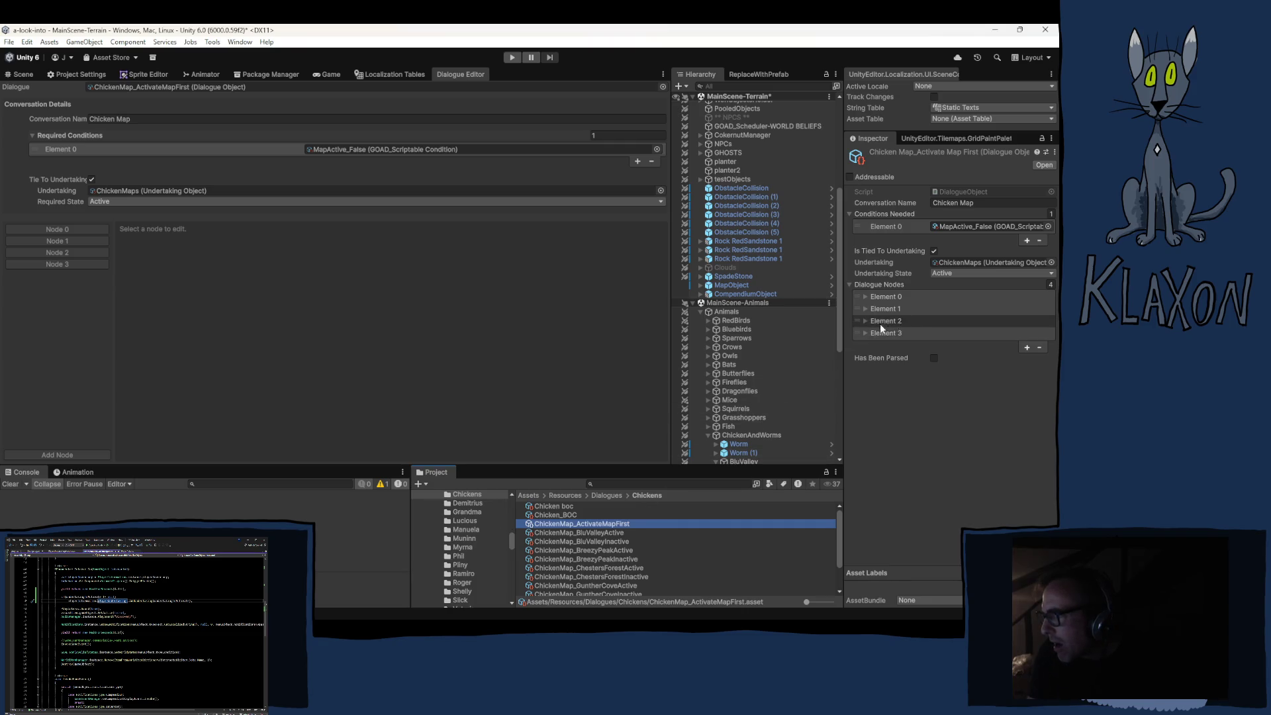
click(56, 263)
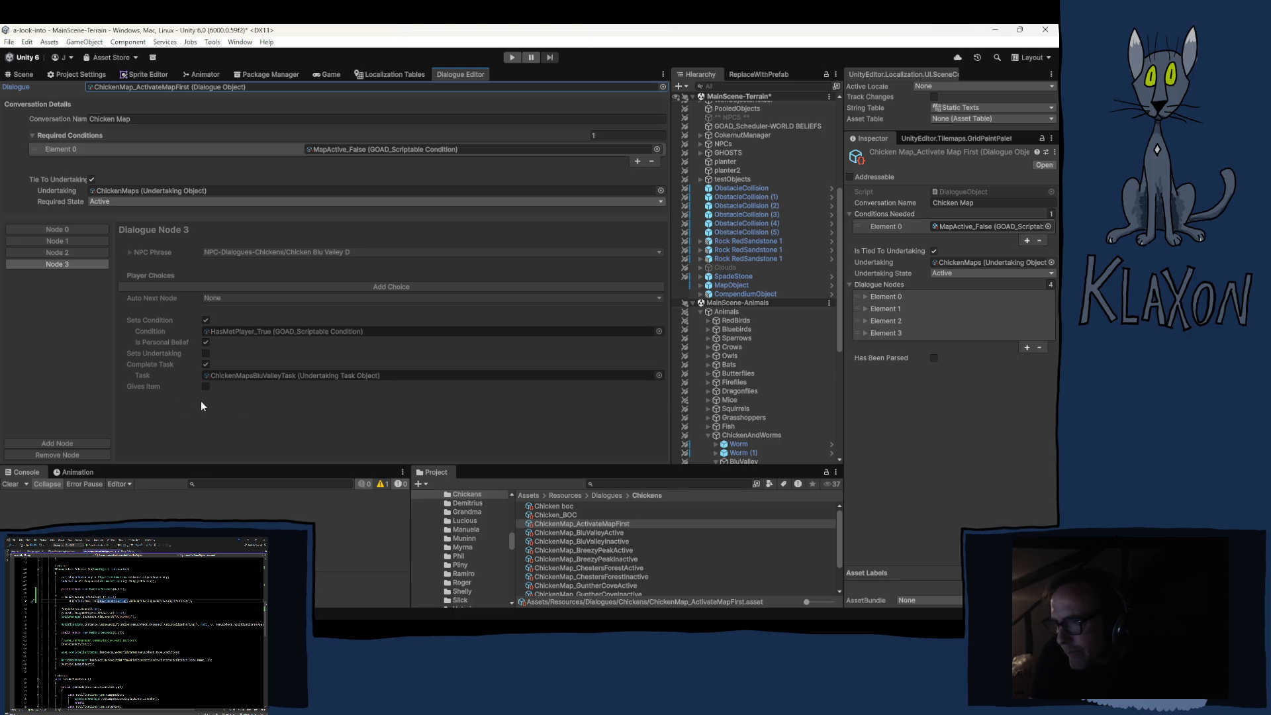
Compare with Node 3 of the BluValleyActive and BluValleyInactive dialogues.
click(593, 532)
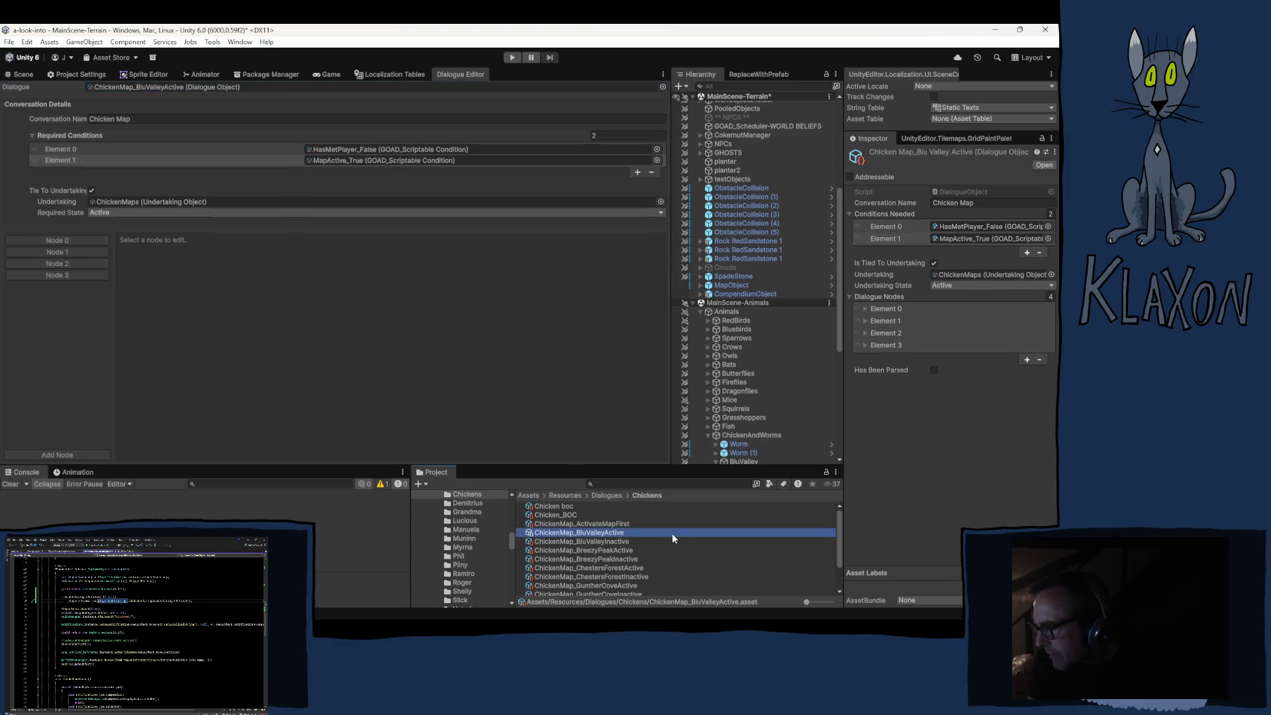
click(621, 542)
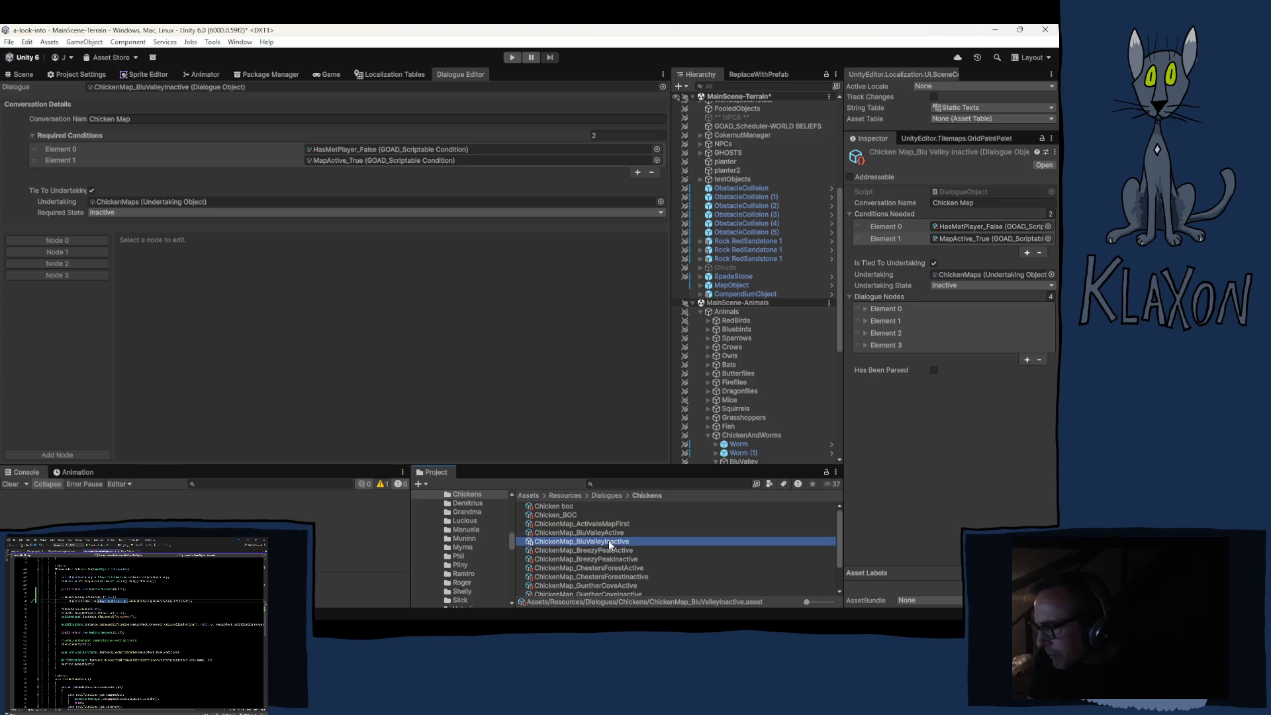
click(56, 275)
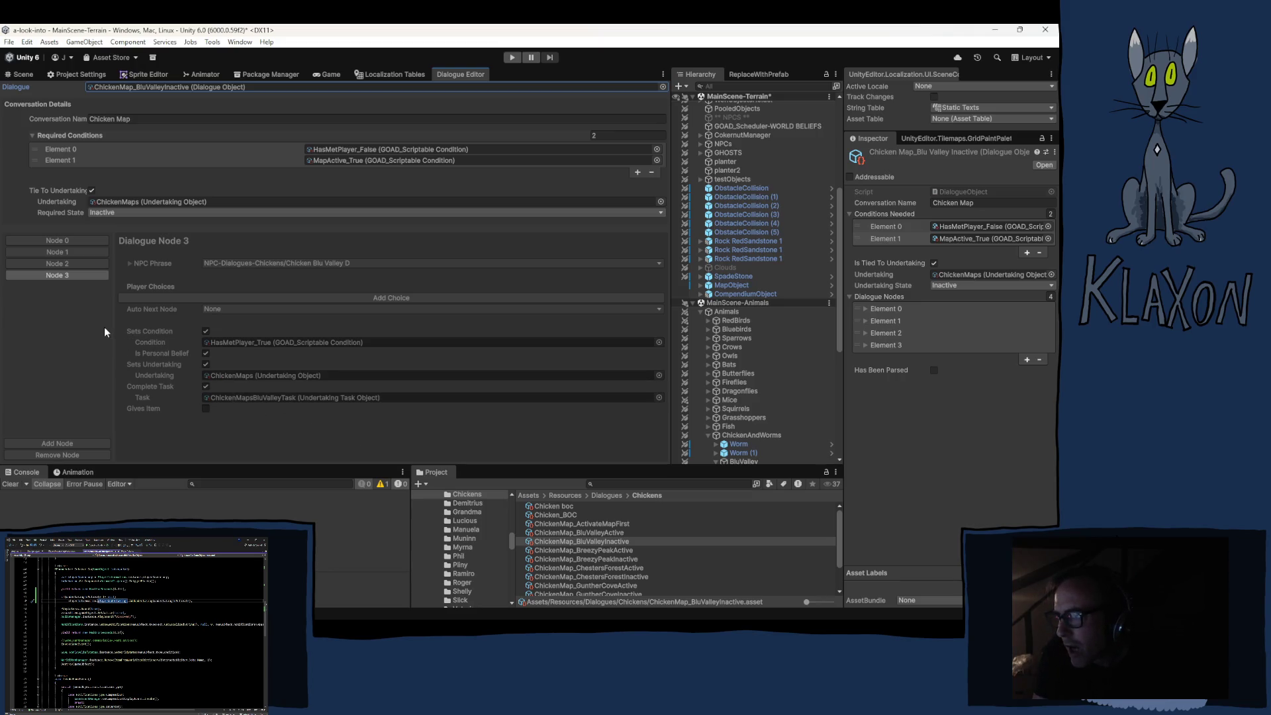
In ActivateMapFirst, clear the ChickenMaps Undertaking reference and untick Tie To Undertaking.
click(554, 523)
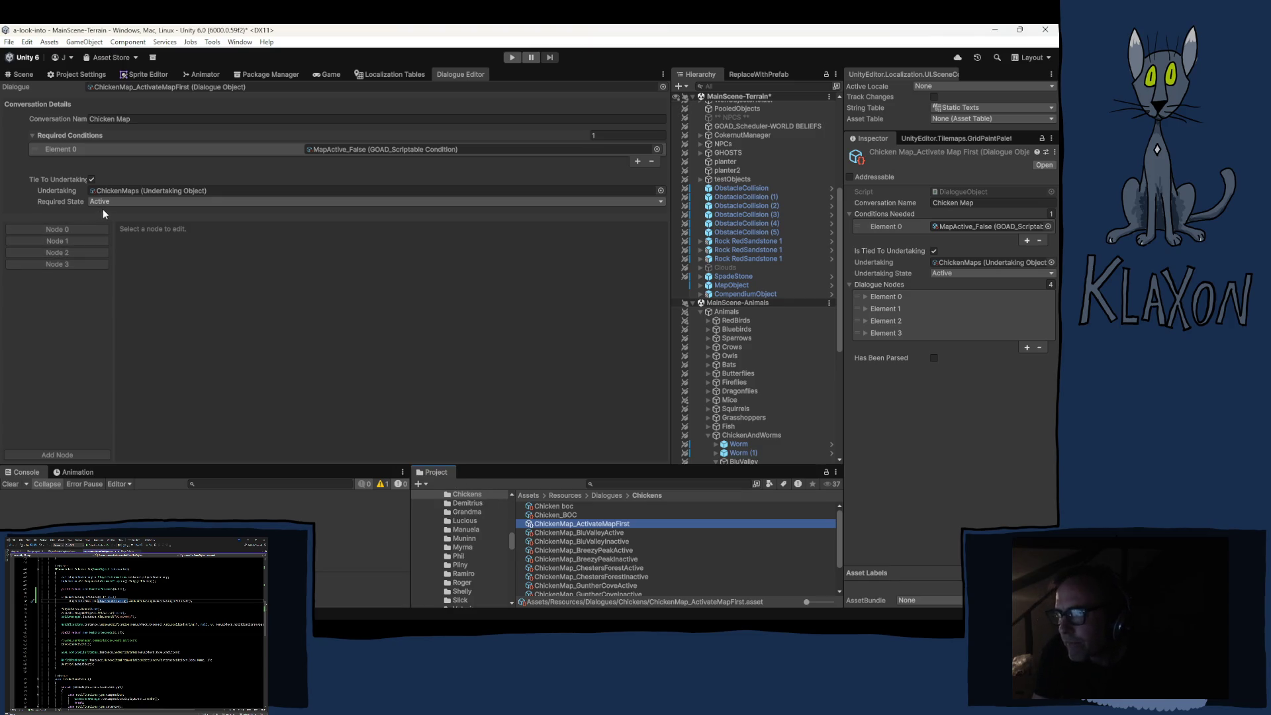
click(118, 192)
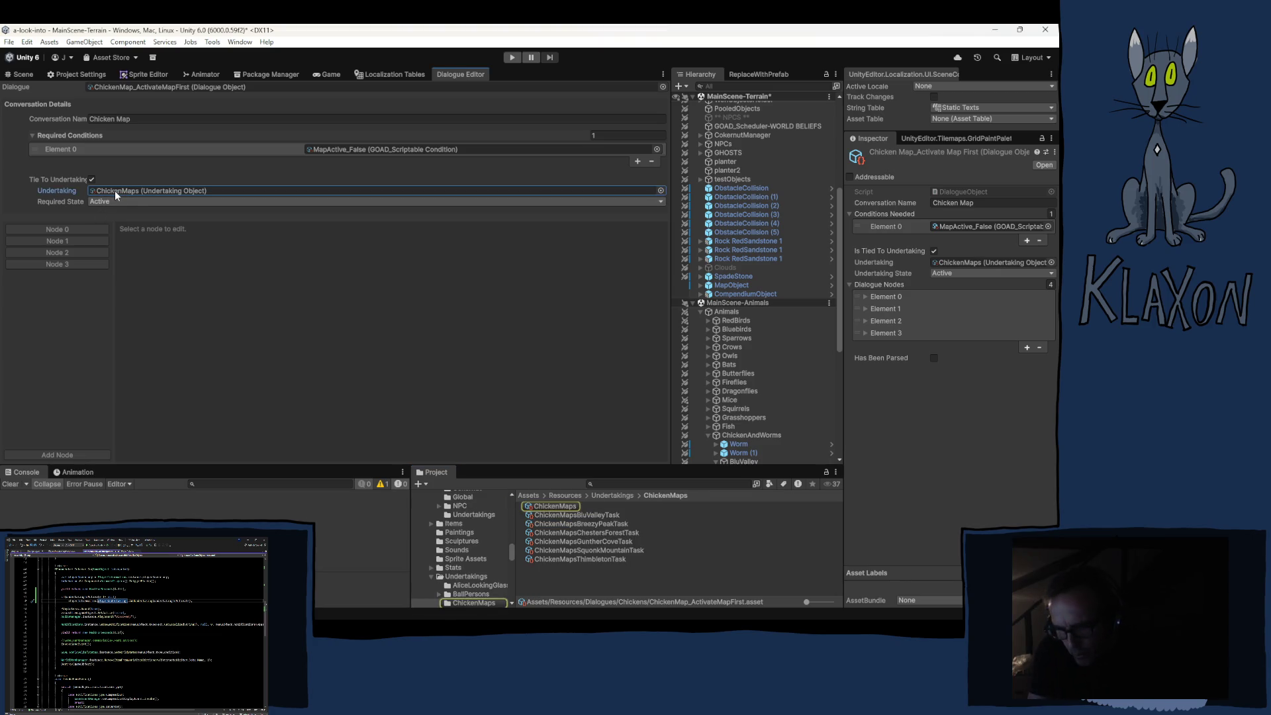
key(Delete)
click(115, 203)
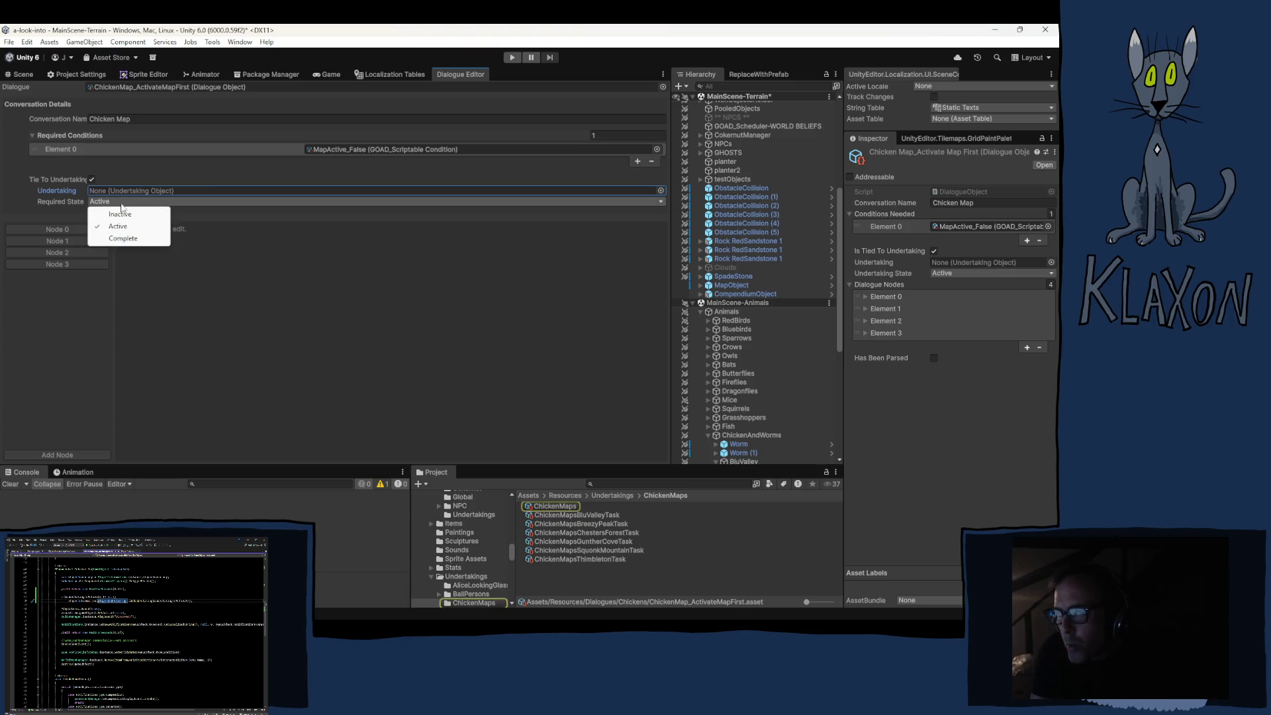
click(104, 191)
click(91, 180)
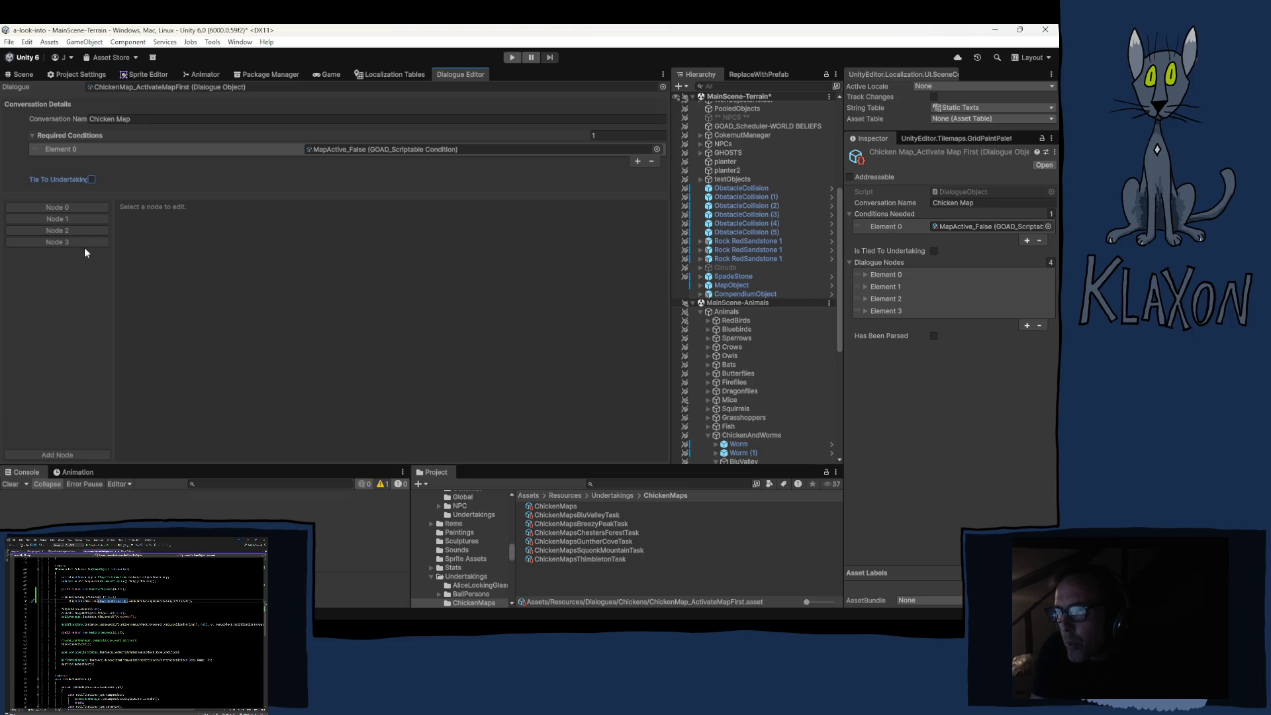
Remove Node 3 and the other extra nodes from ActivateMapFirst, keeping only Node 0.
click(74, 208)
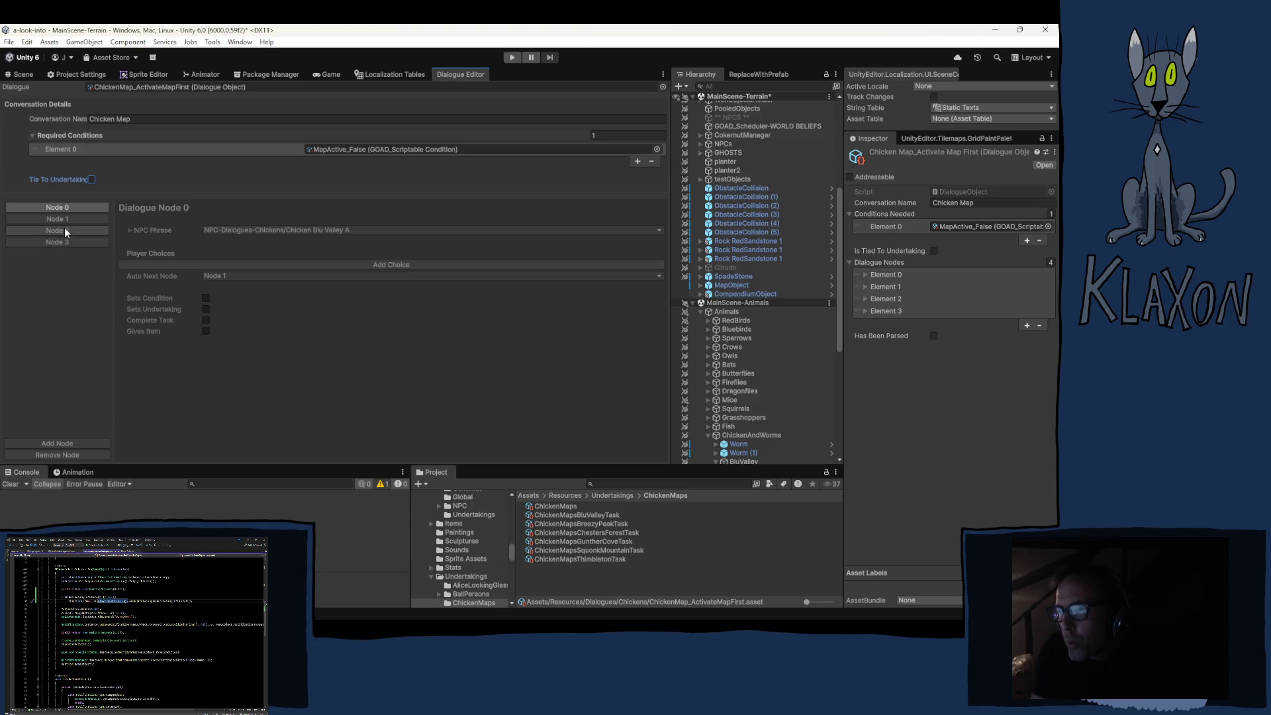
click(57, 453)
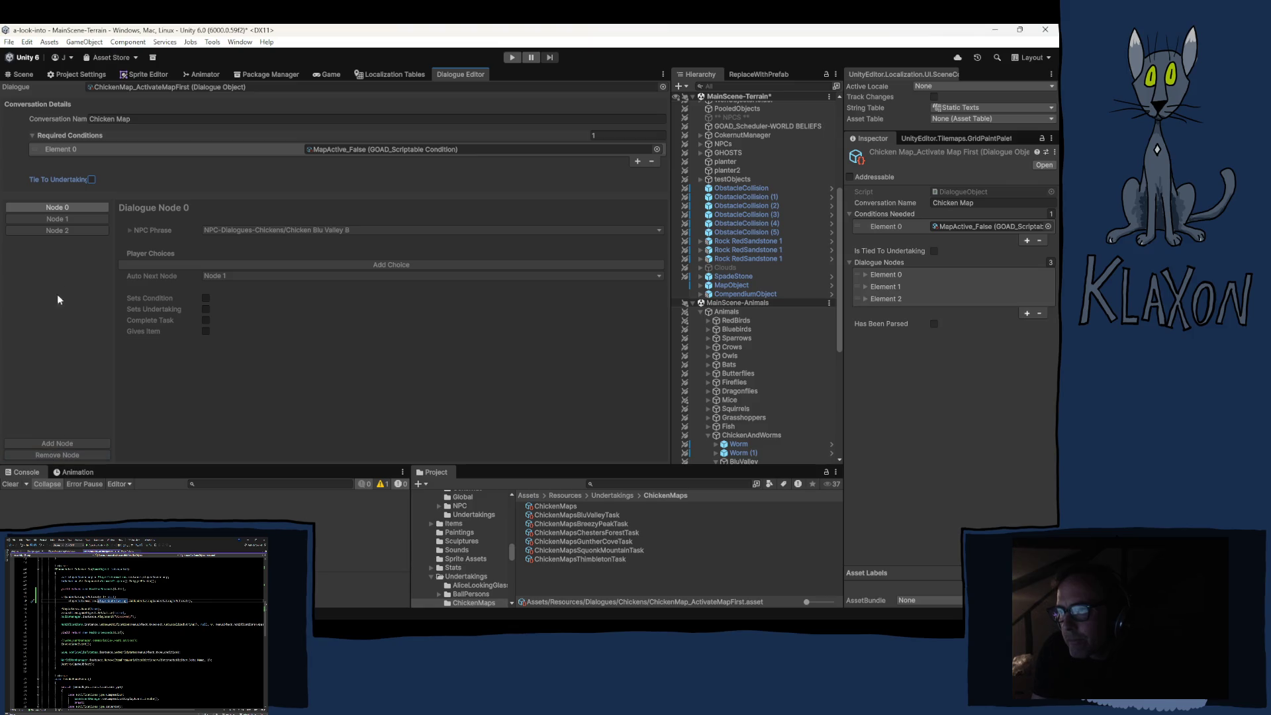
double_click(57, 454)
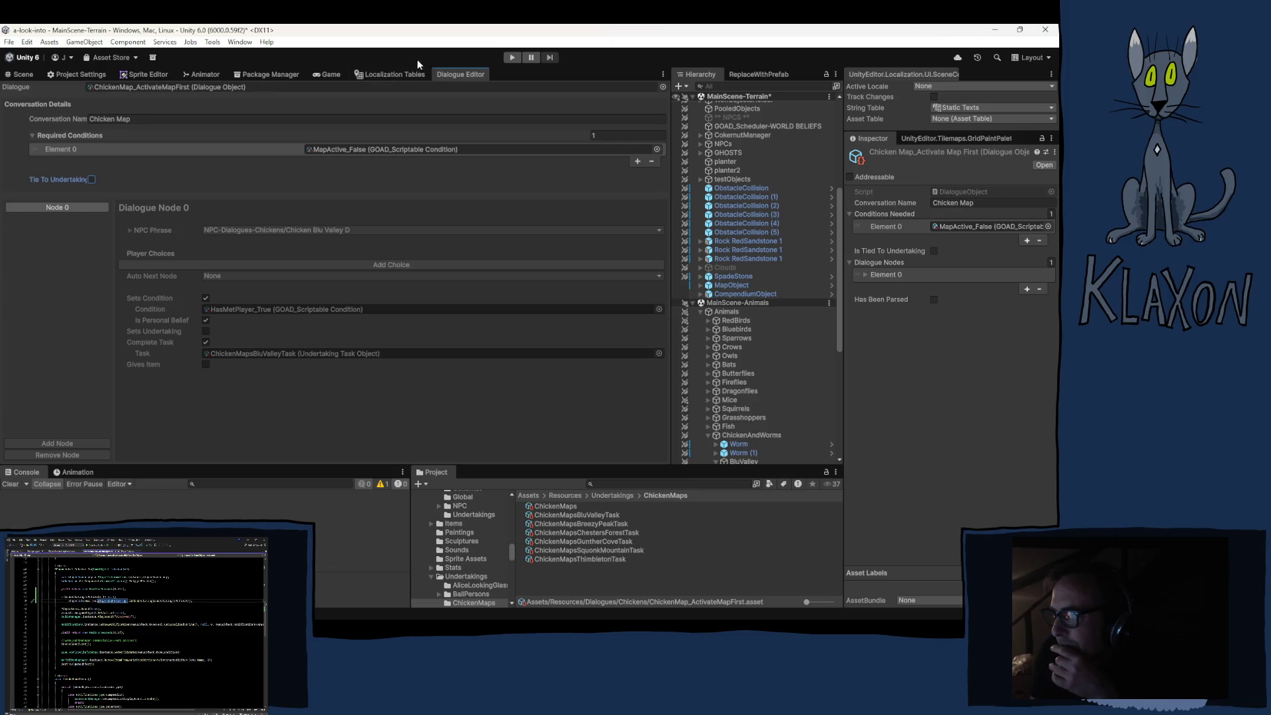
click(391, 74)
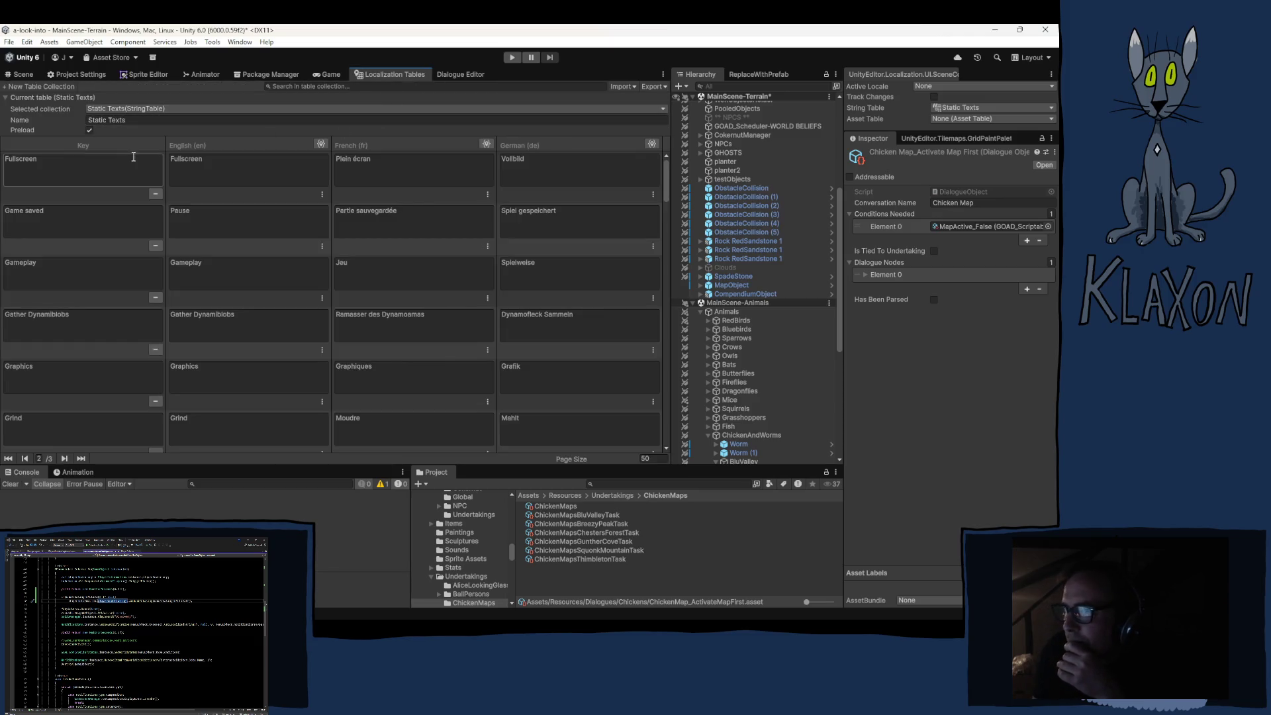
Show the Undertakings-ChickenMaps string table and scroll to its last entries.
click(127, 109)
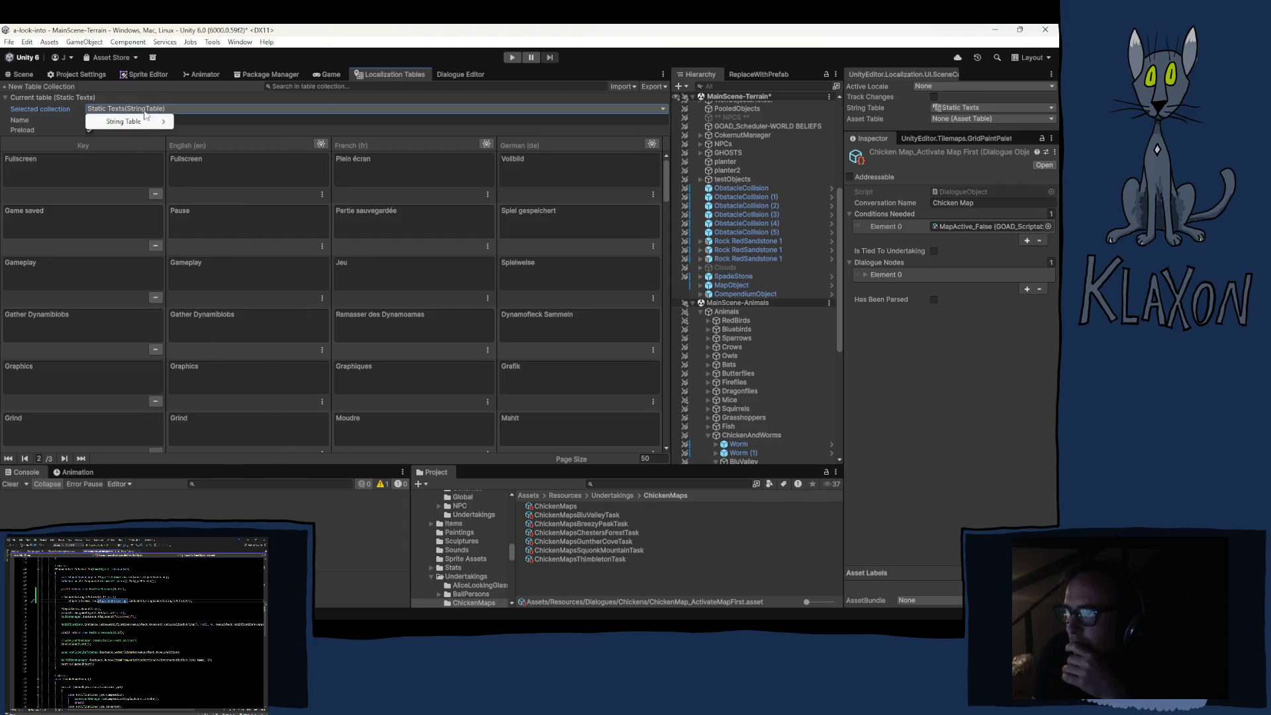
mouse_move(141, 122)
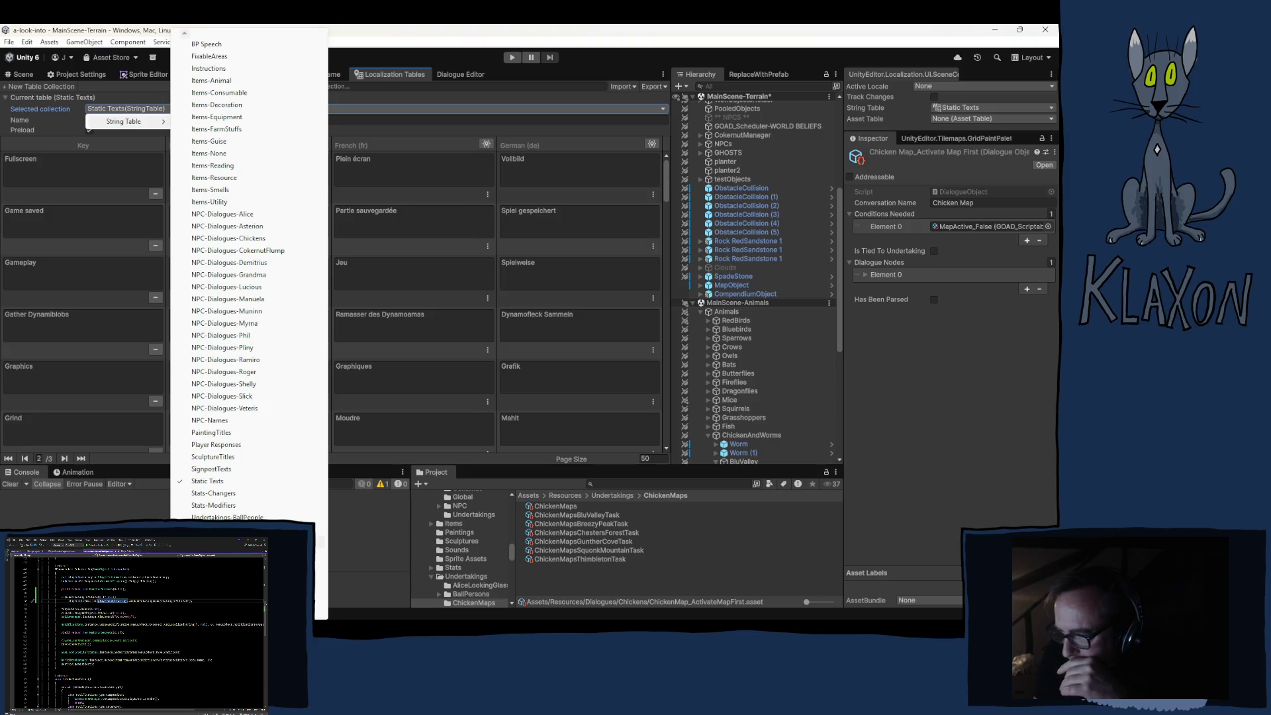
click(225, 529)
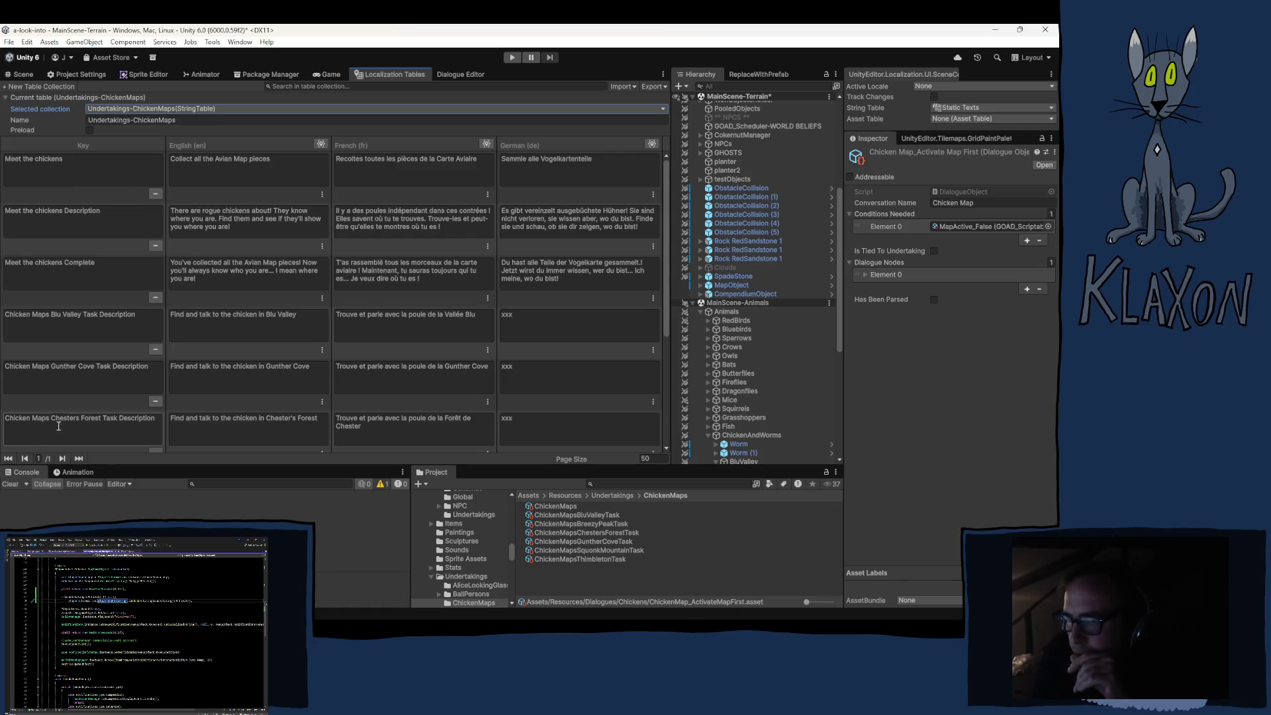
scroll(60, 424, down, 3)
scroll(65, 410, up, 3)
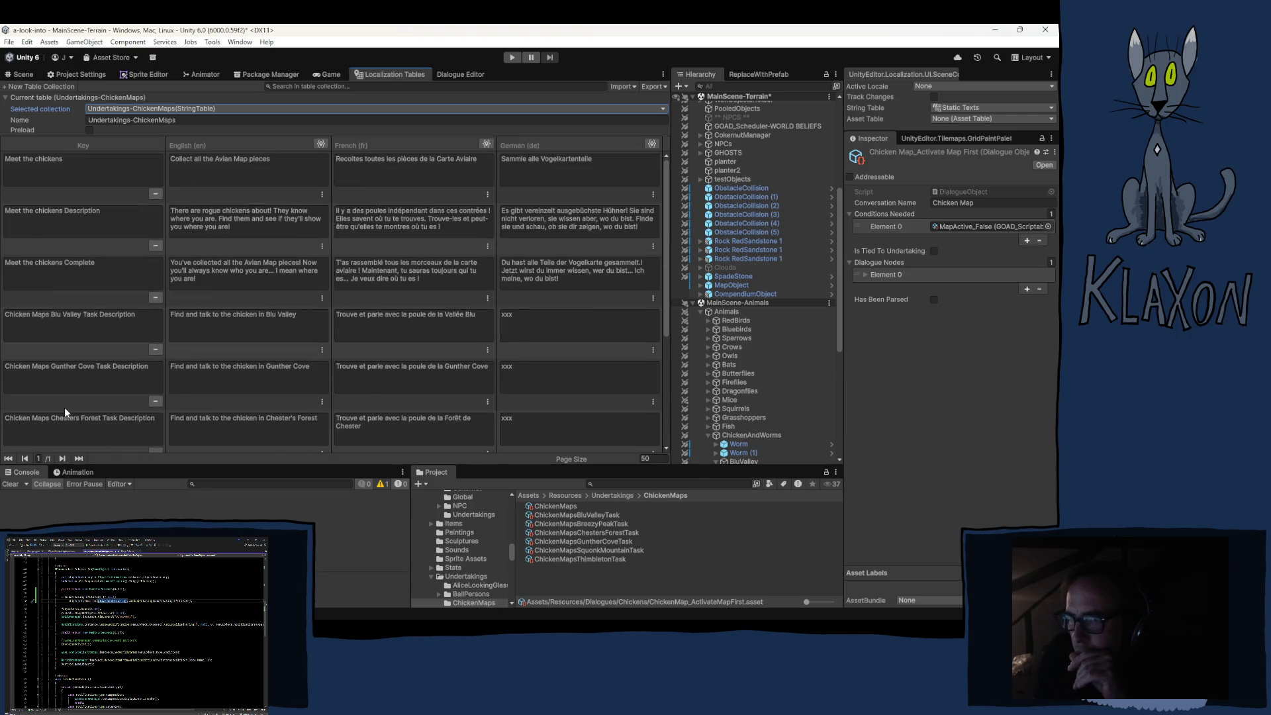
scroll(65, 407, down, 3)
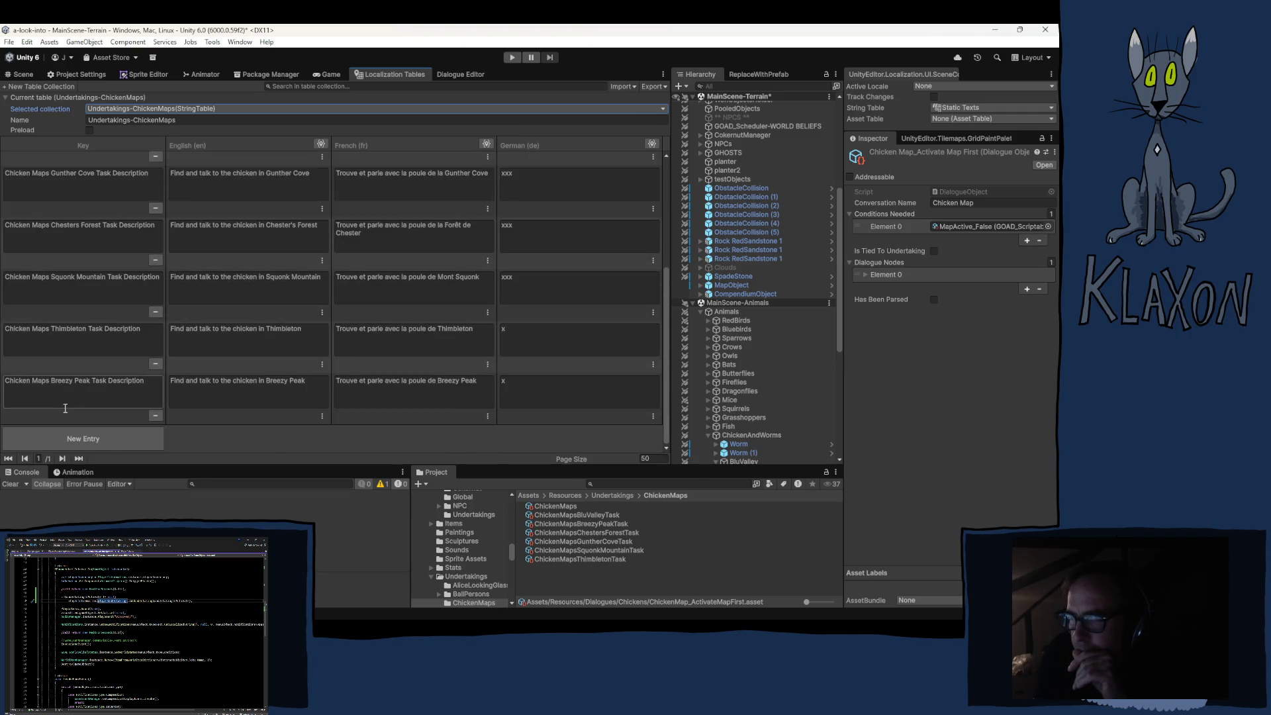
Add a new table entry keyed 'Activate Map First'.
click(78, 434)
click(54, 398)
text(Act)
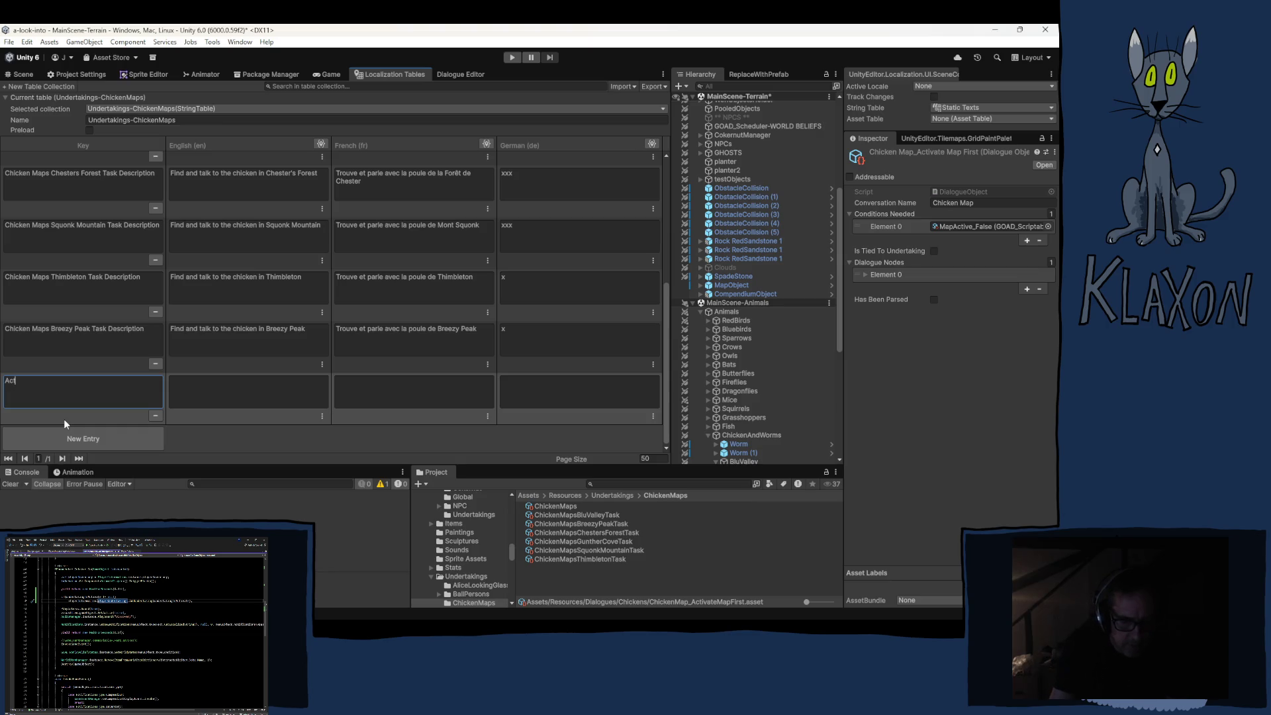
text(ivate Map Fis)
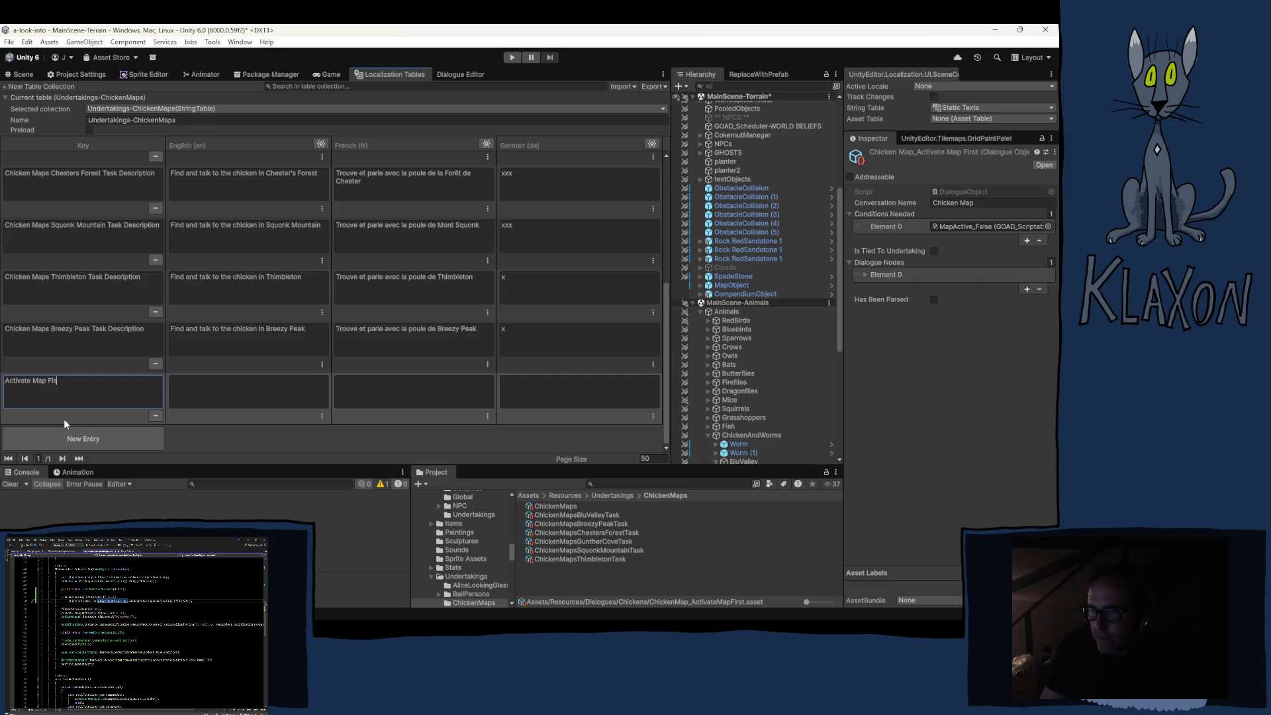
key(BackSpace)
text(rst)
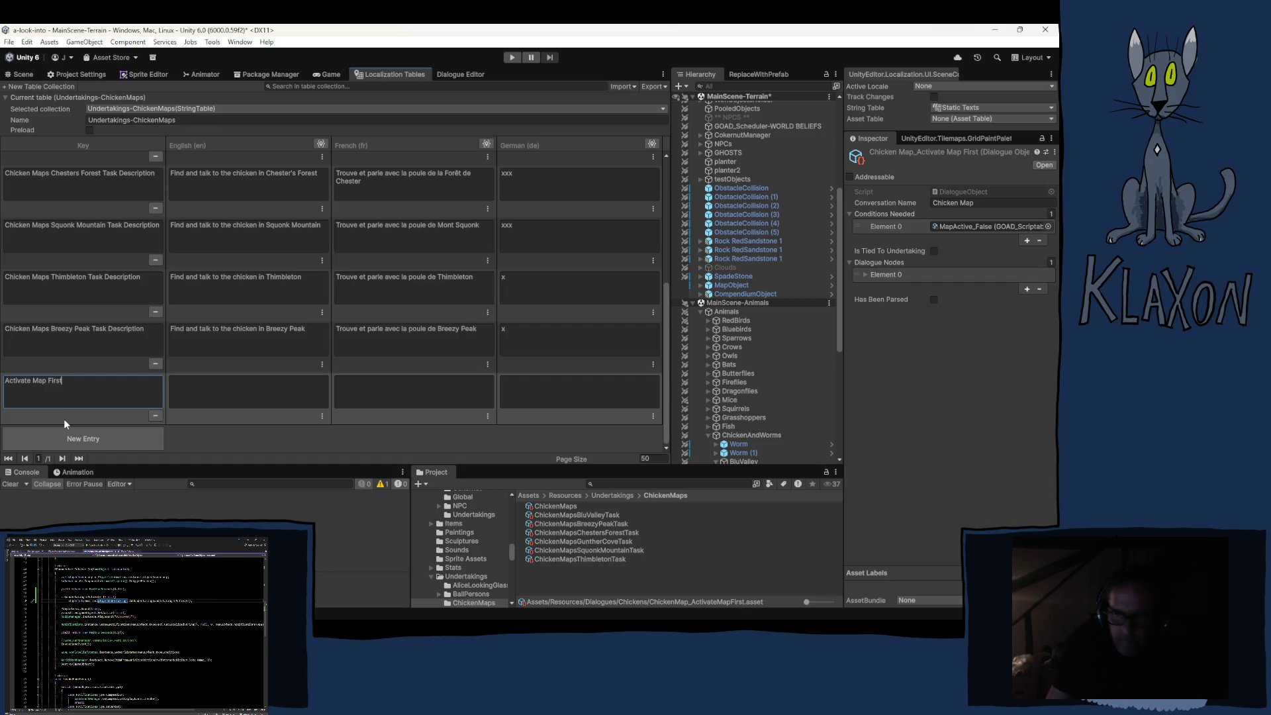
Fill the new row's English, French and German cells with 'xx' placeholders.
click(226, 395)
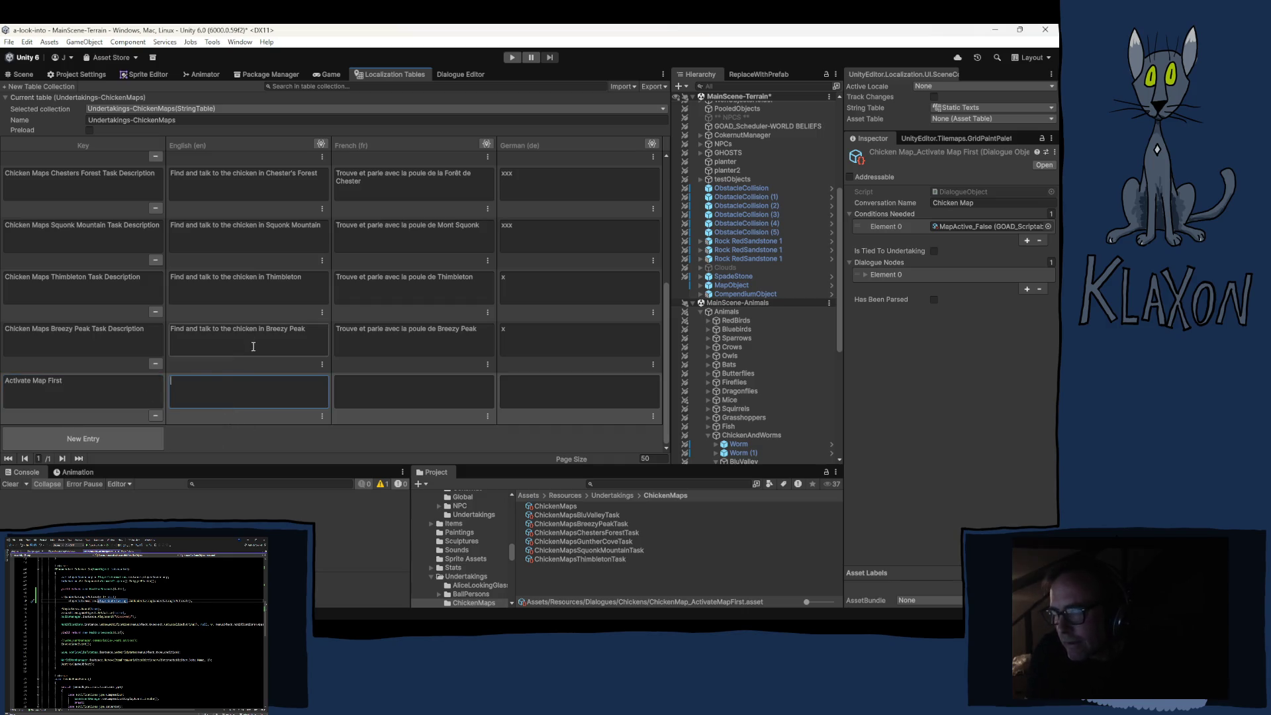
text(A)
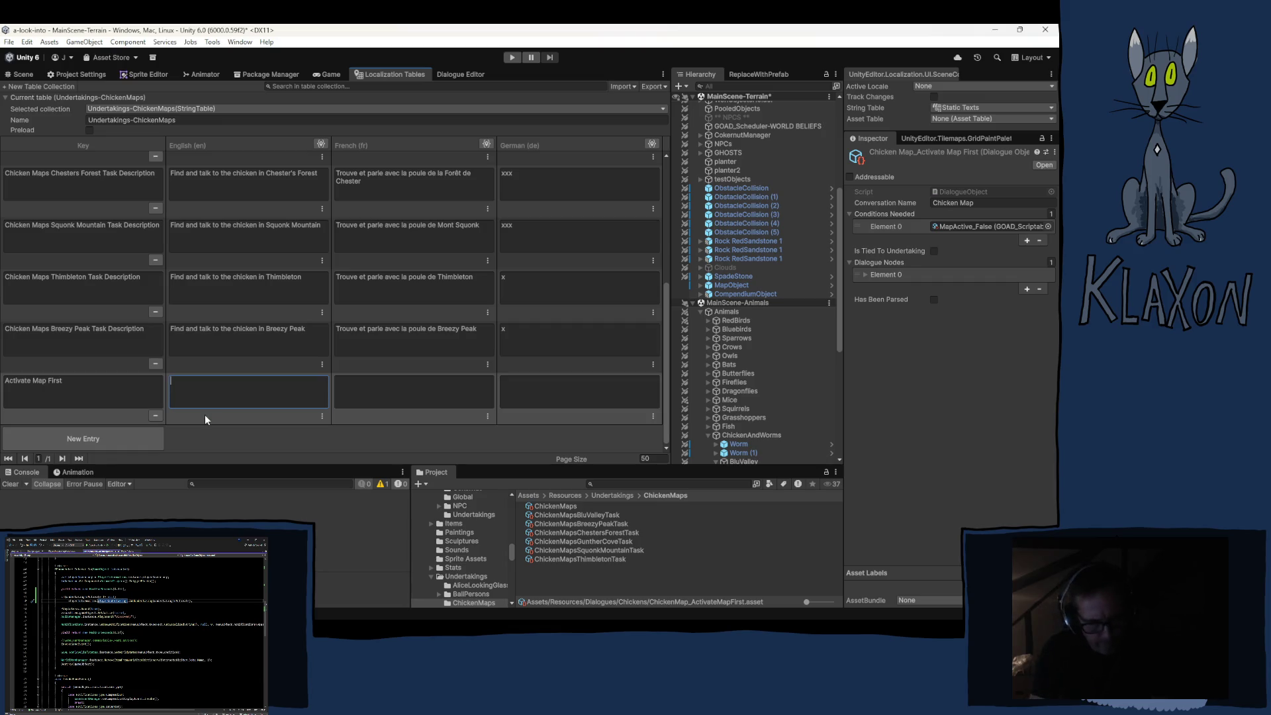
text(ctivate the map)
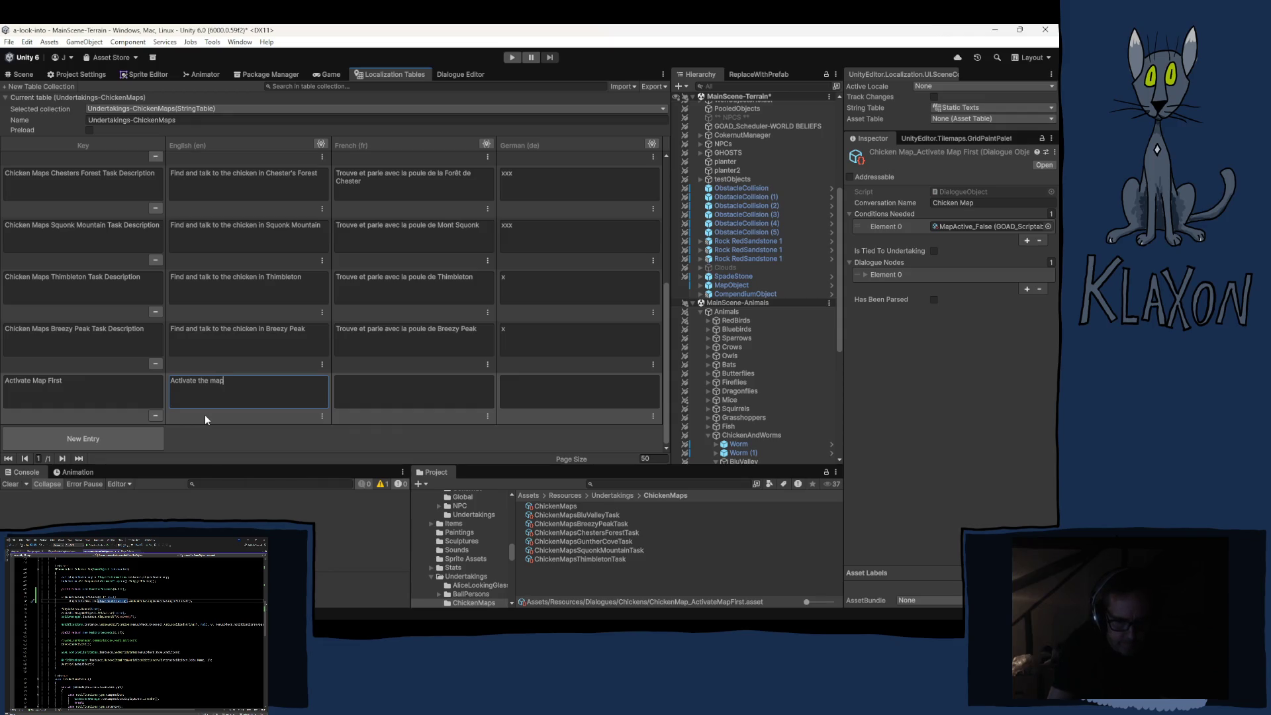
key(BackSpace)
key(BackSpace)
key(BackSpace)
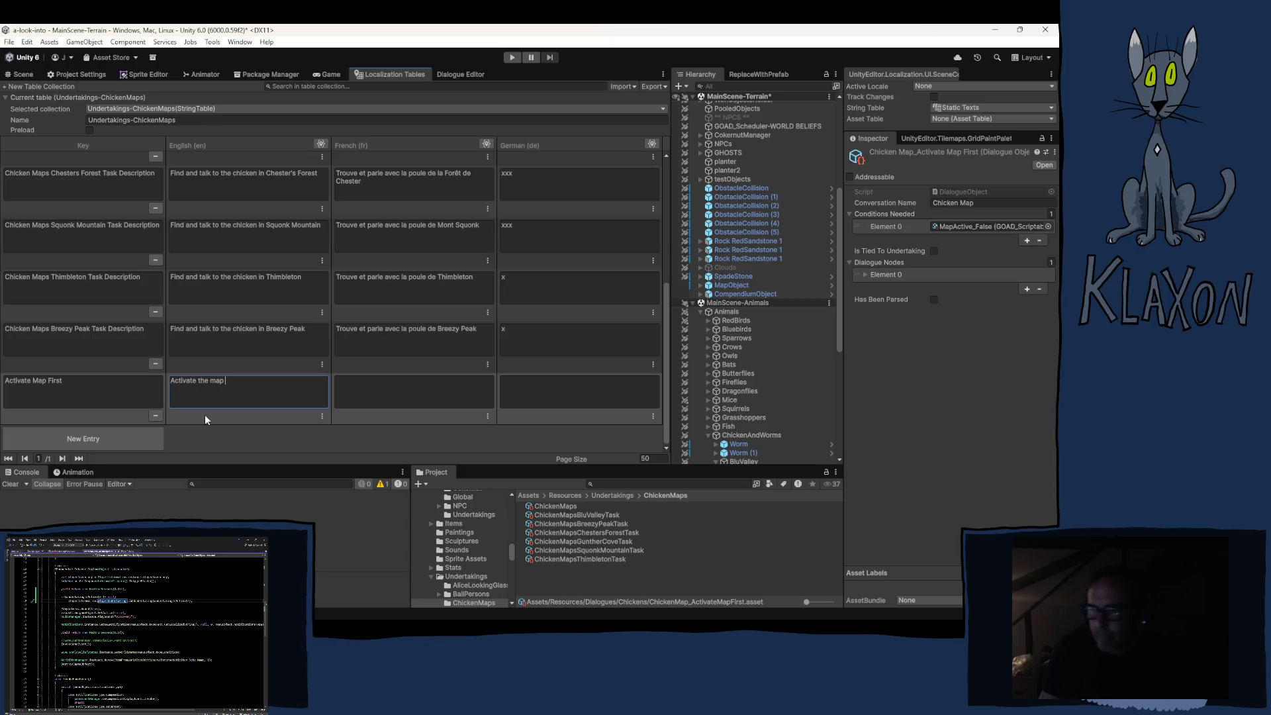
key(BackSpace)
key(BackSpace)
key(BackSpace)
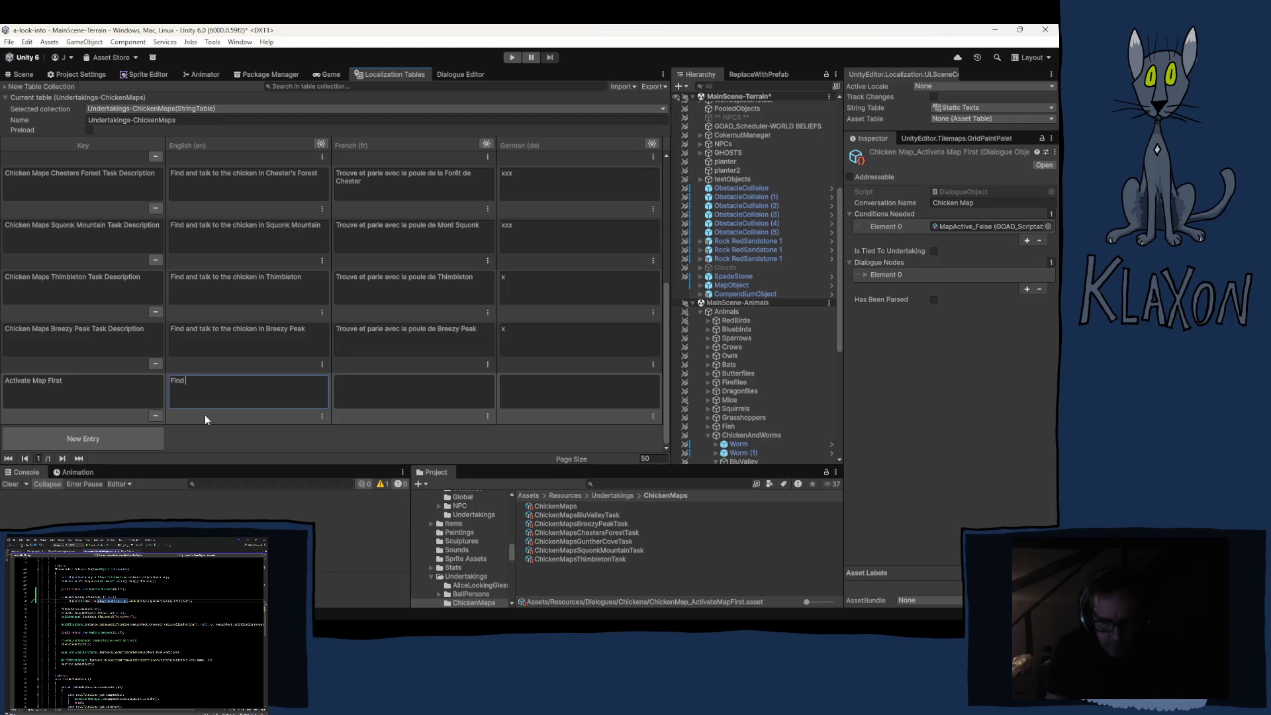
key(BackSpace)
key(BackSpace)
key(BackSpace)
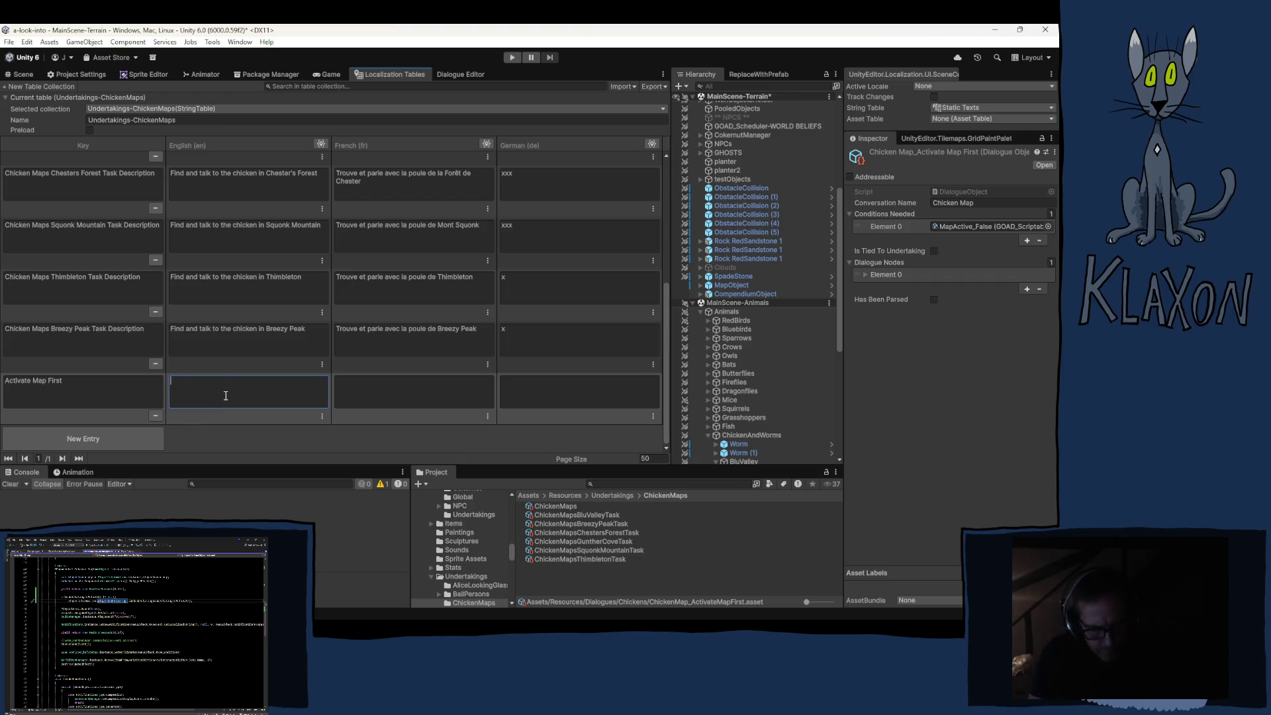
text(xx)
click(374, 397)
text(xx)
click(532, 388)
text(xx)
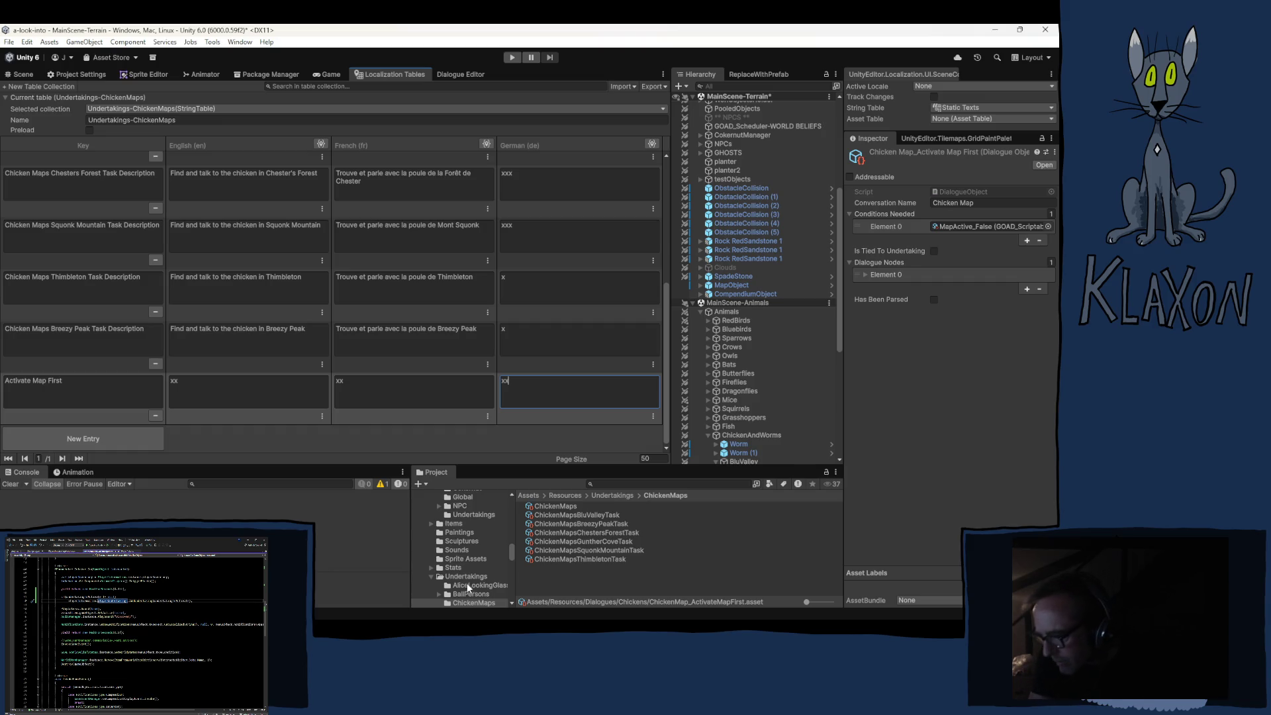
scroll(476, 550, up, 5)
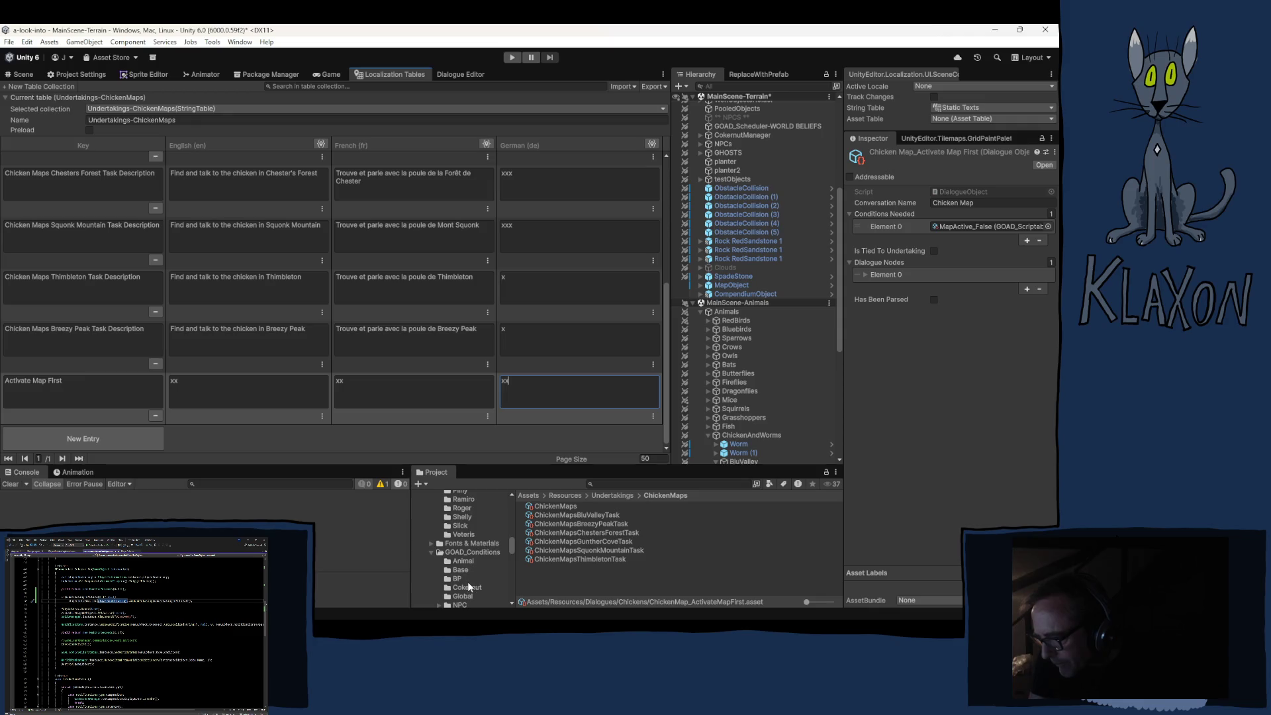
Load ChickenMap_ActivateMapFirst from the Chickens folder into the Dialogue Editor.
scroll(470, 569, up, 6)
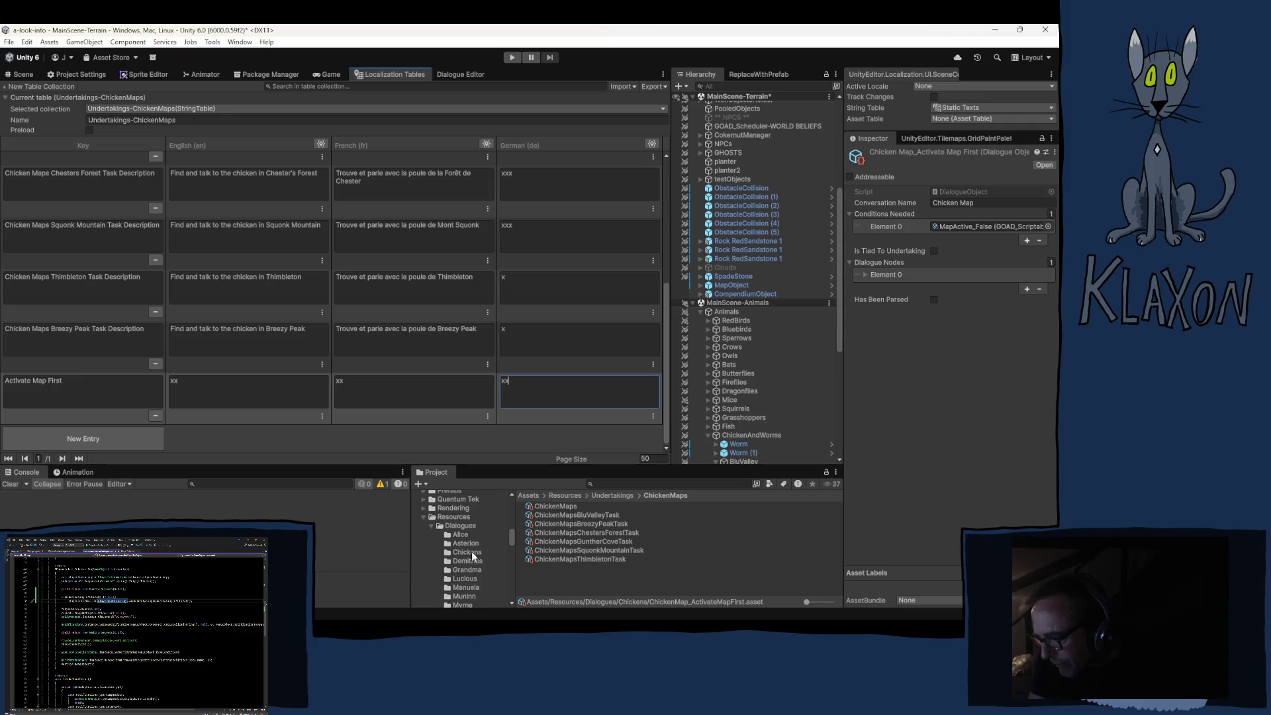
scroll(474, 556, down, 2)
click(474, 520)
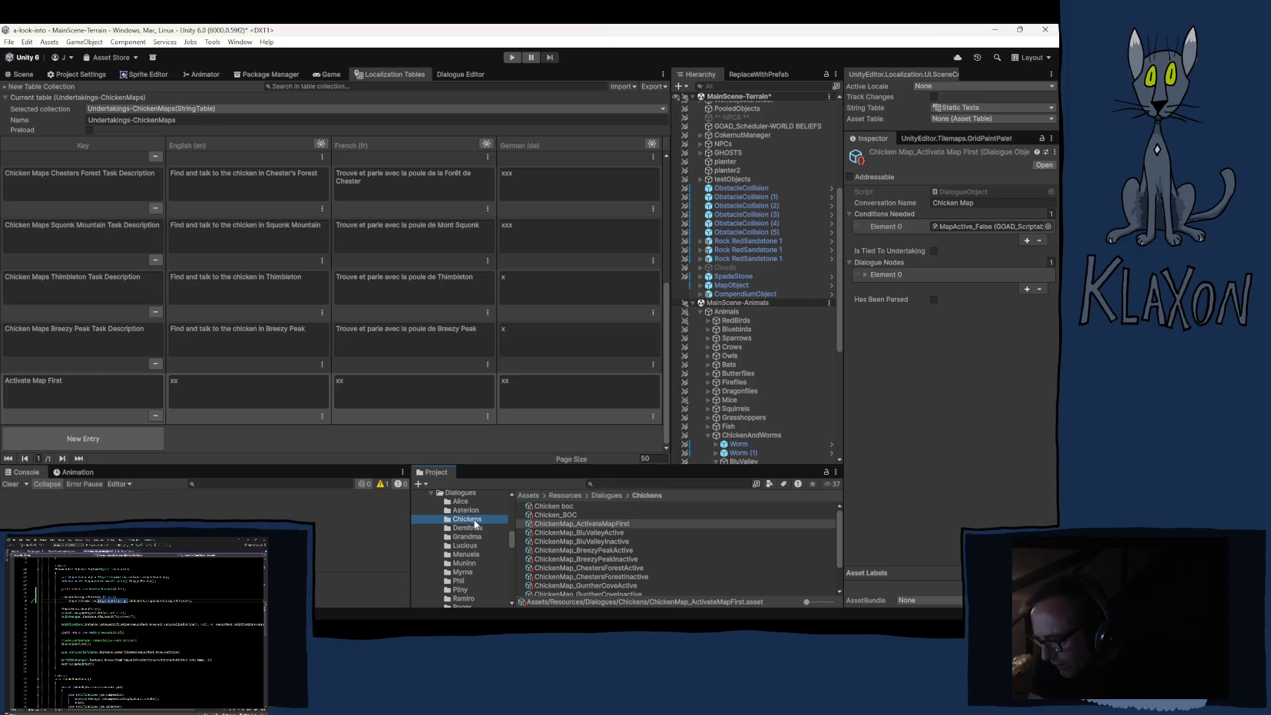
click(608, 516)
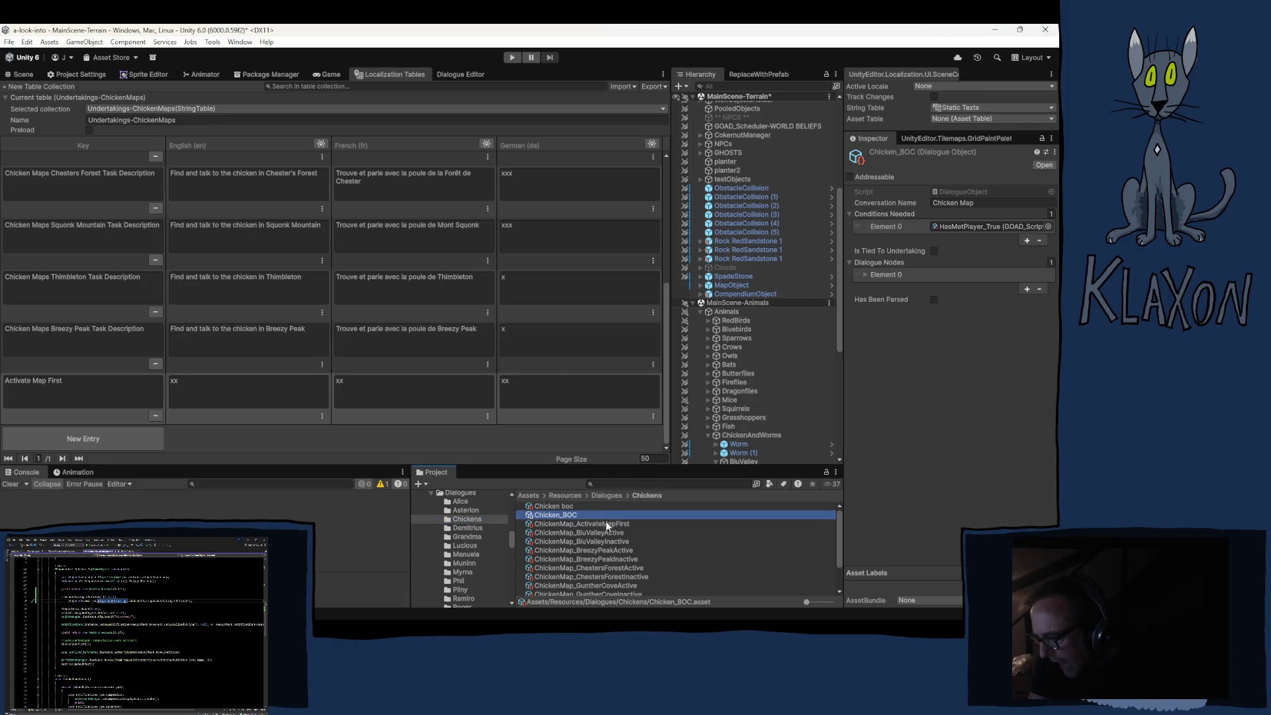
click(594, 523)
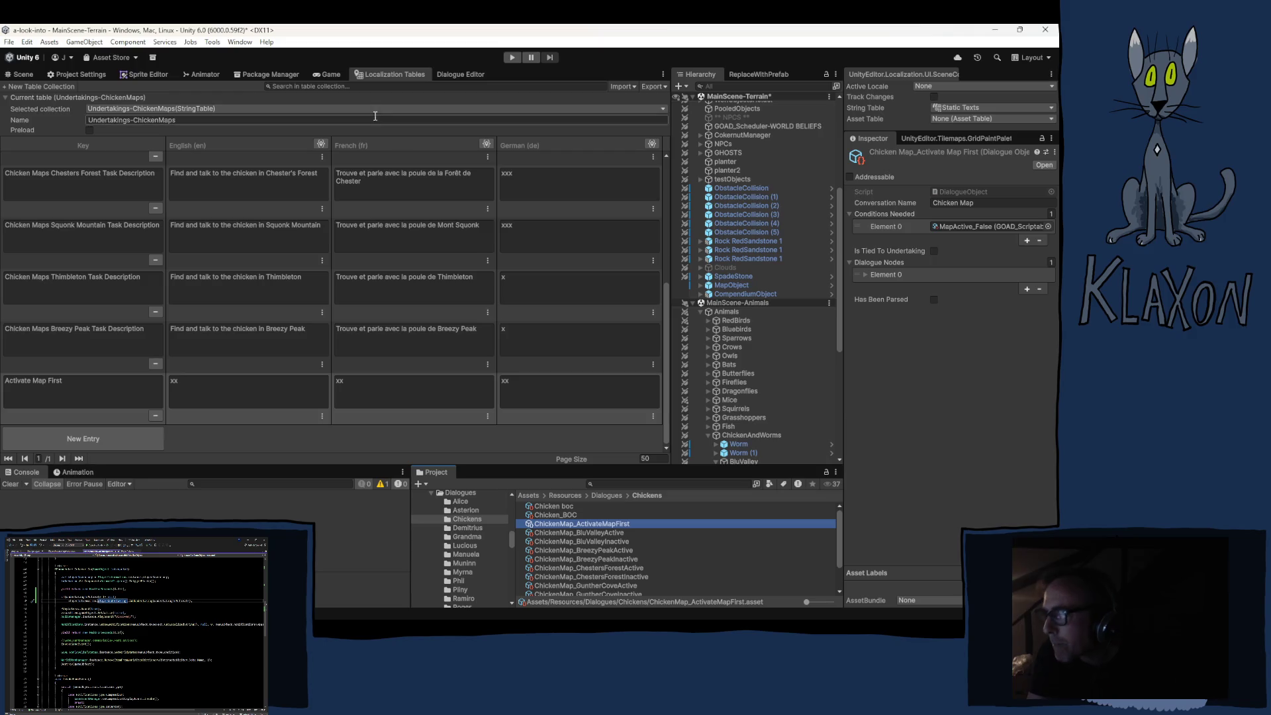
click(447, 76)
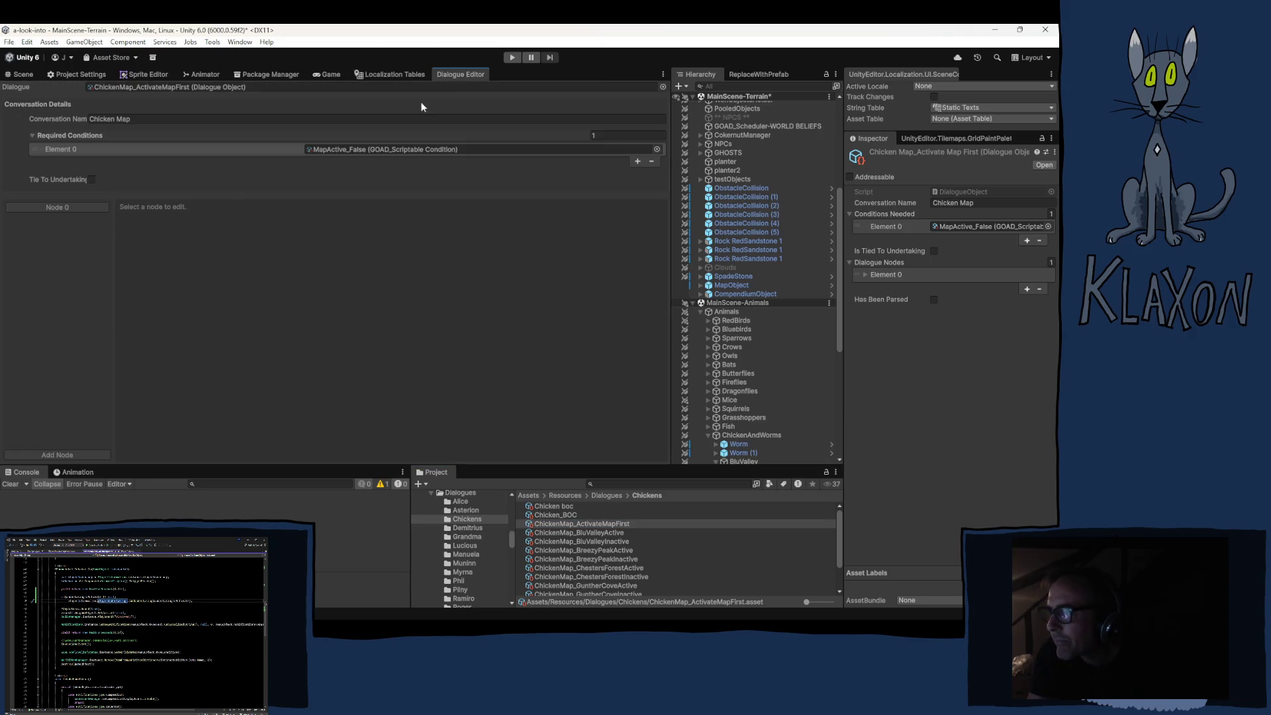
In Node 0, clear the condition and untick Sets Condition and Is Personal Belief.
click(58, 207)
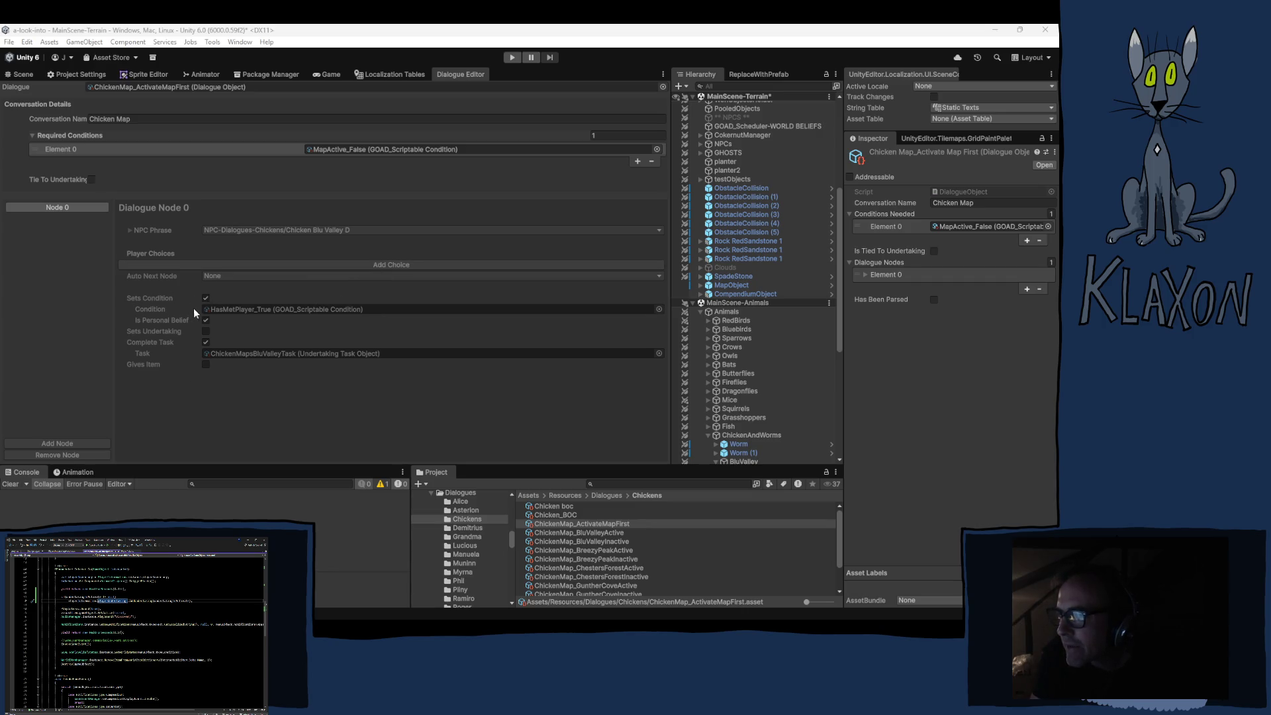
click(234, 308)
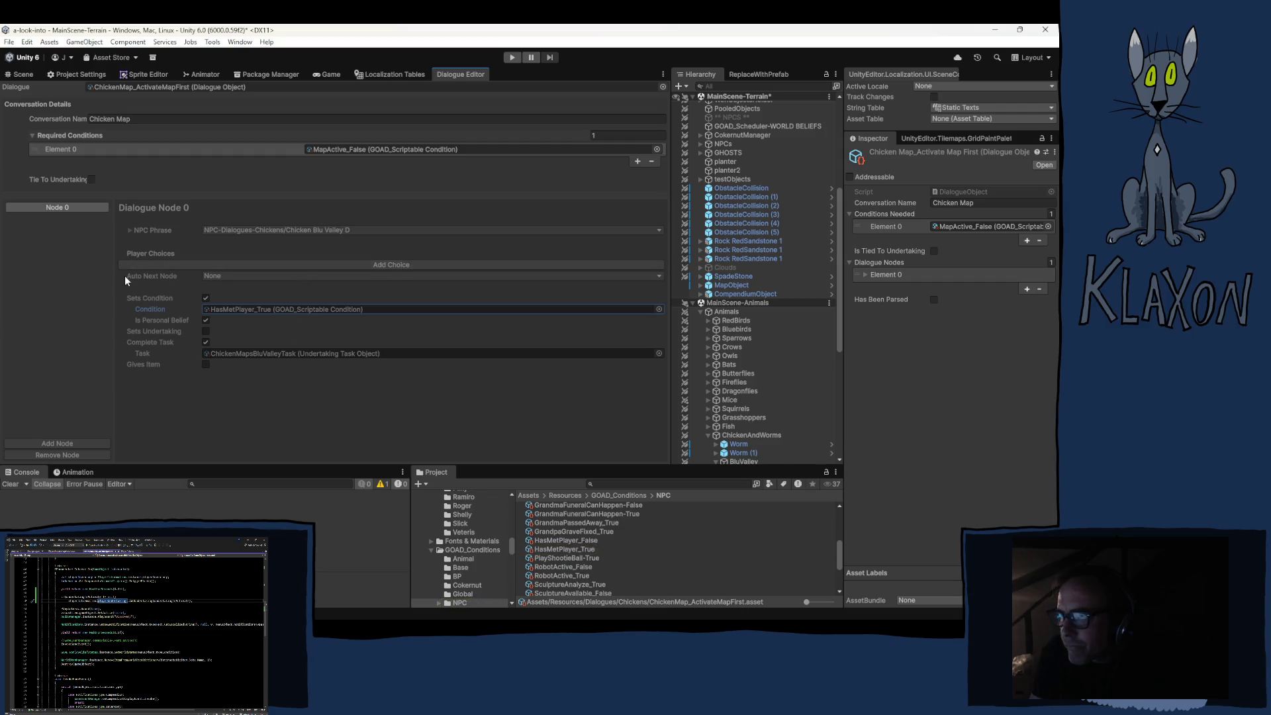
key(Delete)
click(205, 298)
click(206, 298)
click(205, 319)
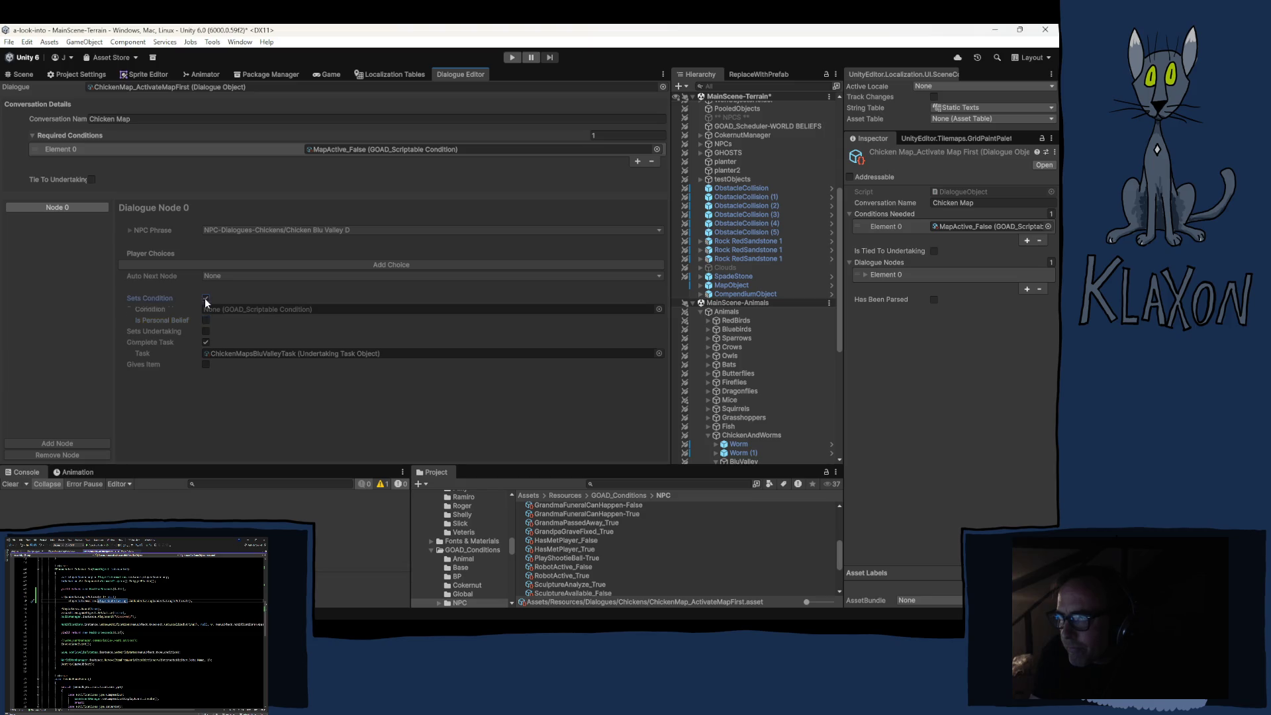
click(205, 298)
Clear Node 0's task and untick Complete Task.
click(213, 329)
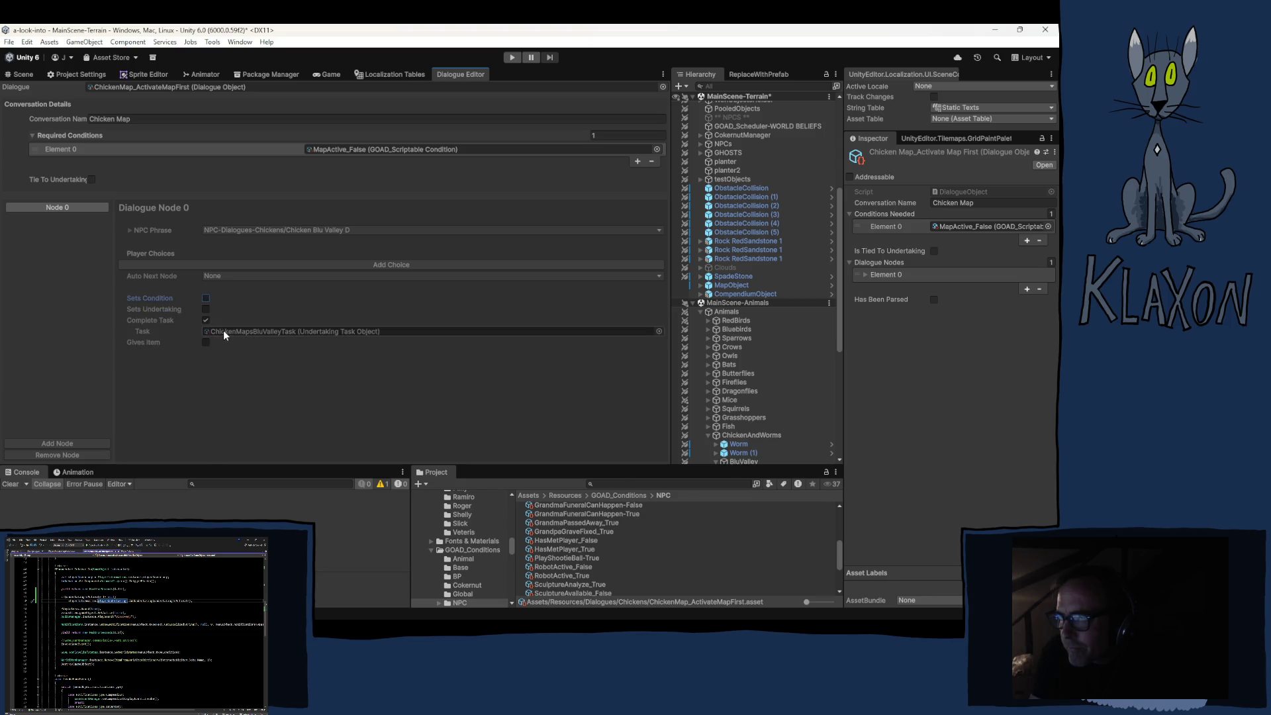
key(Delete)
click(206, 321)
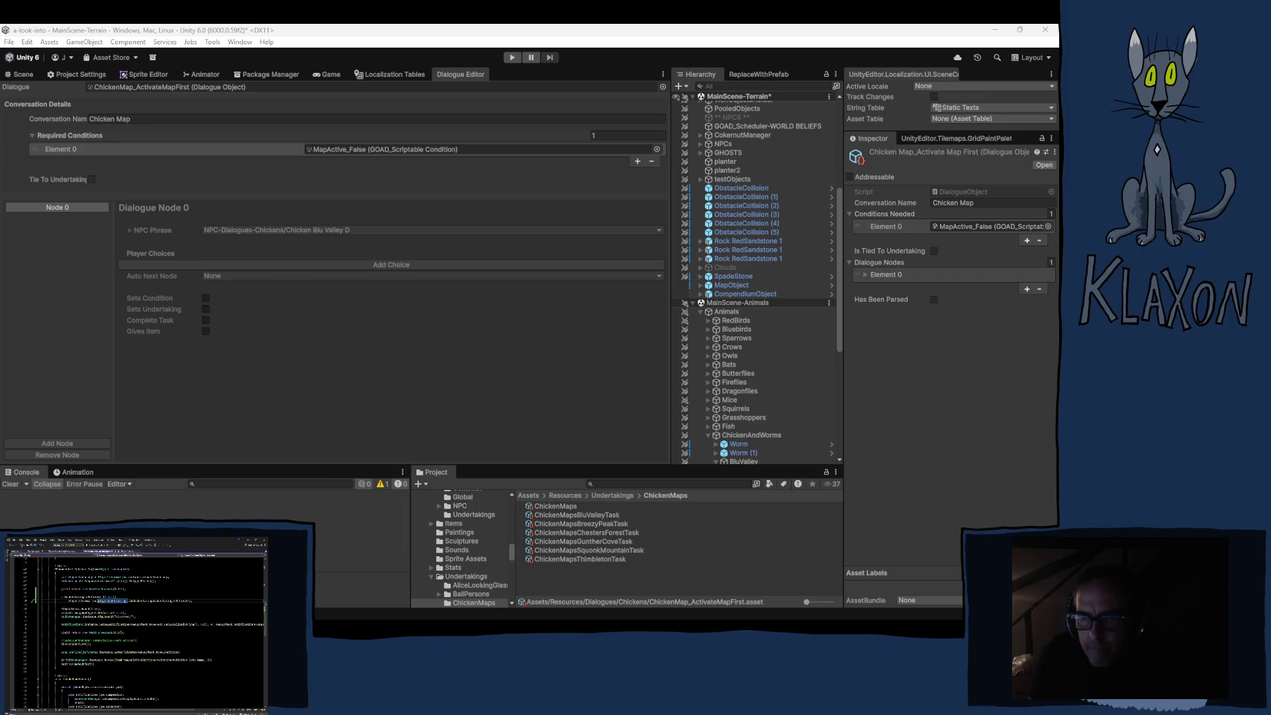
click(135, 209)
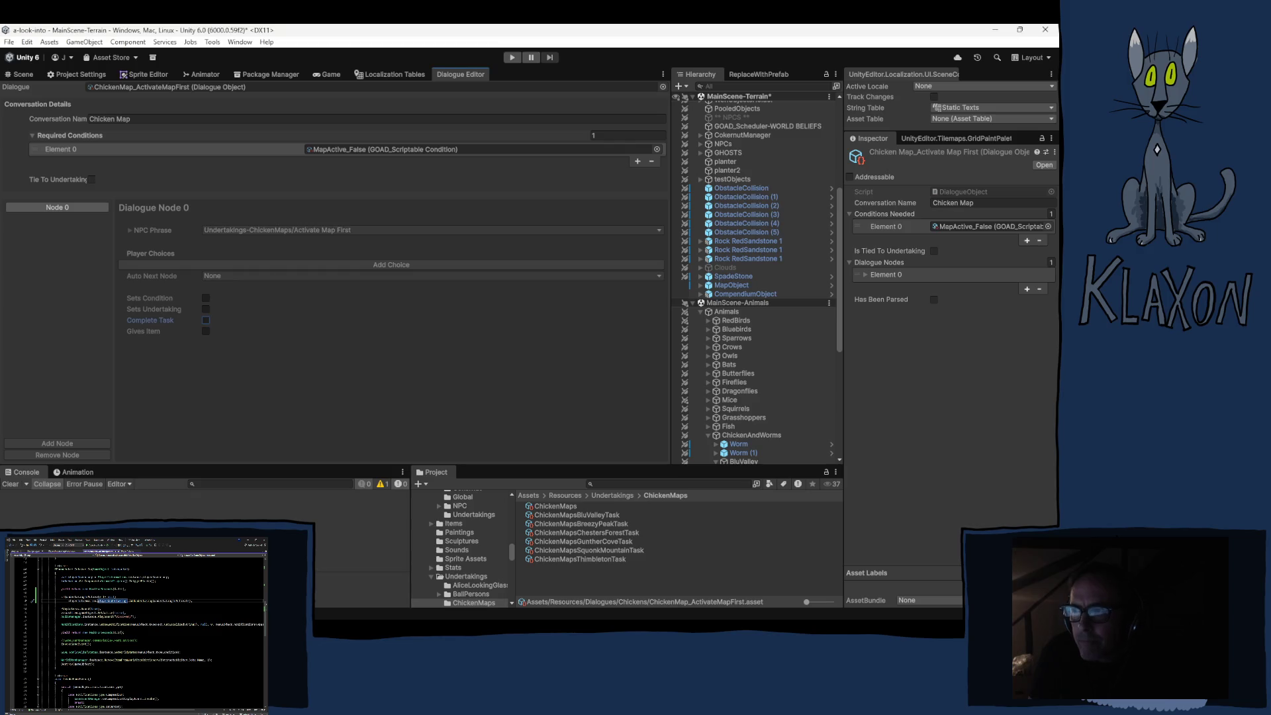
click(390, 74)
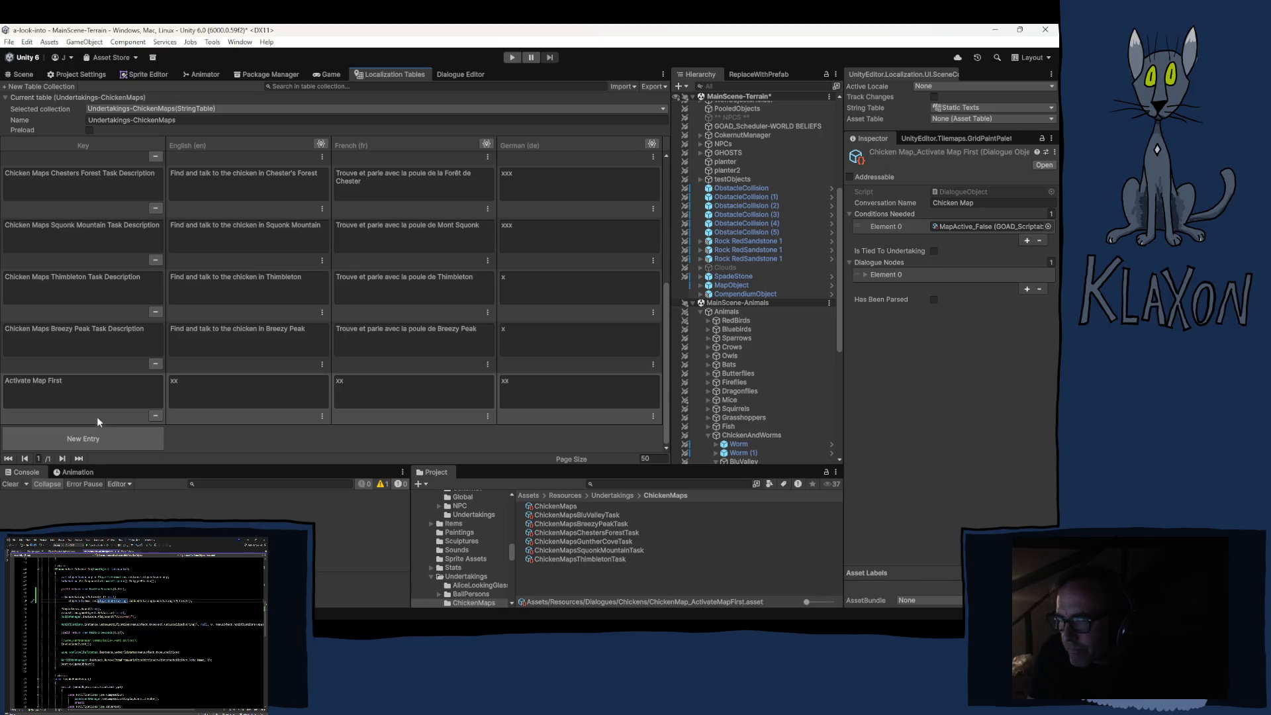
Replace the Activate Map First English placeholder with "I can't help you,".
click(210, 386)
text(Y)
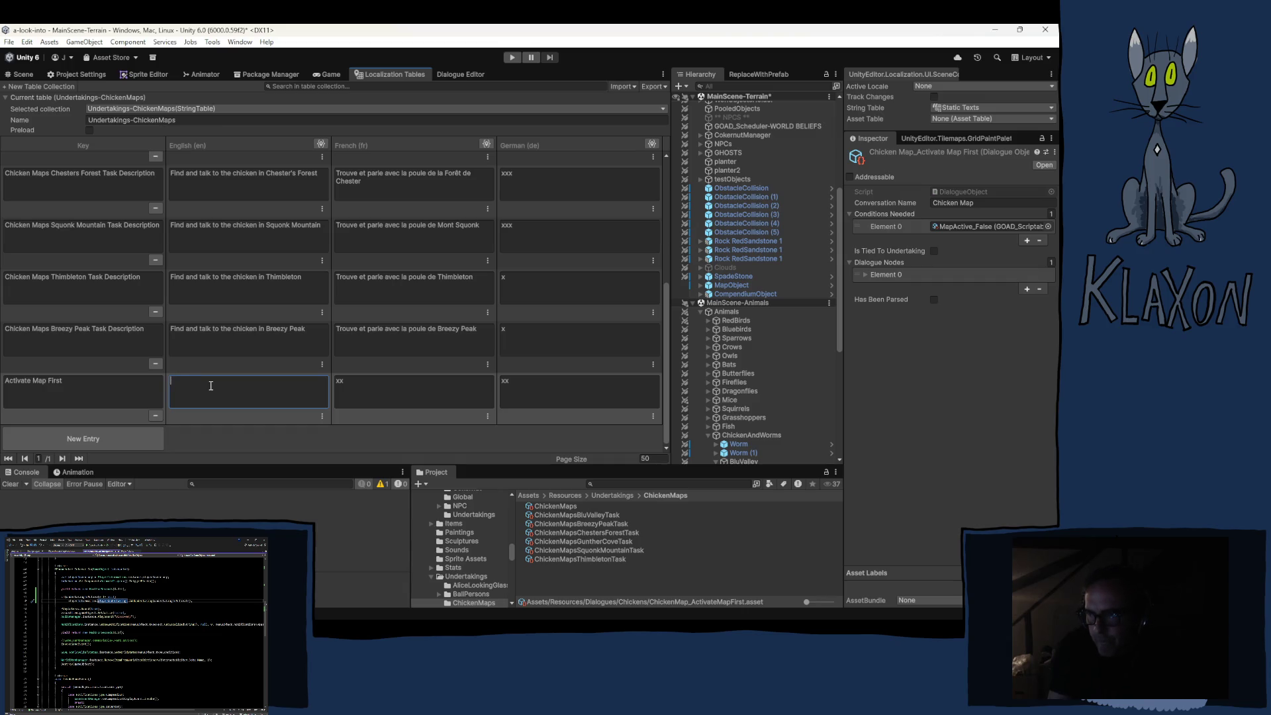
text(n't)
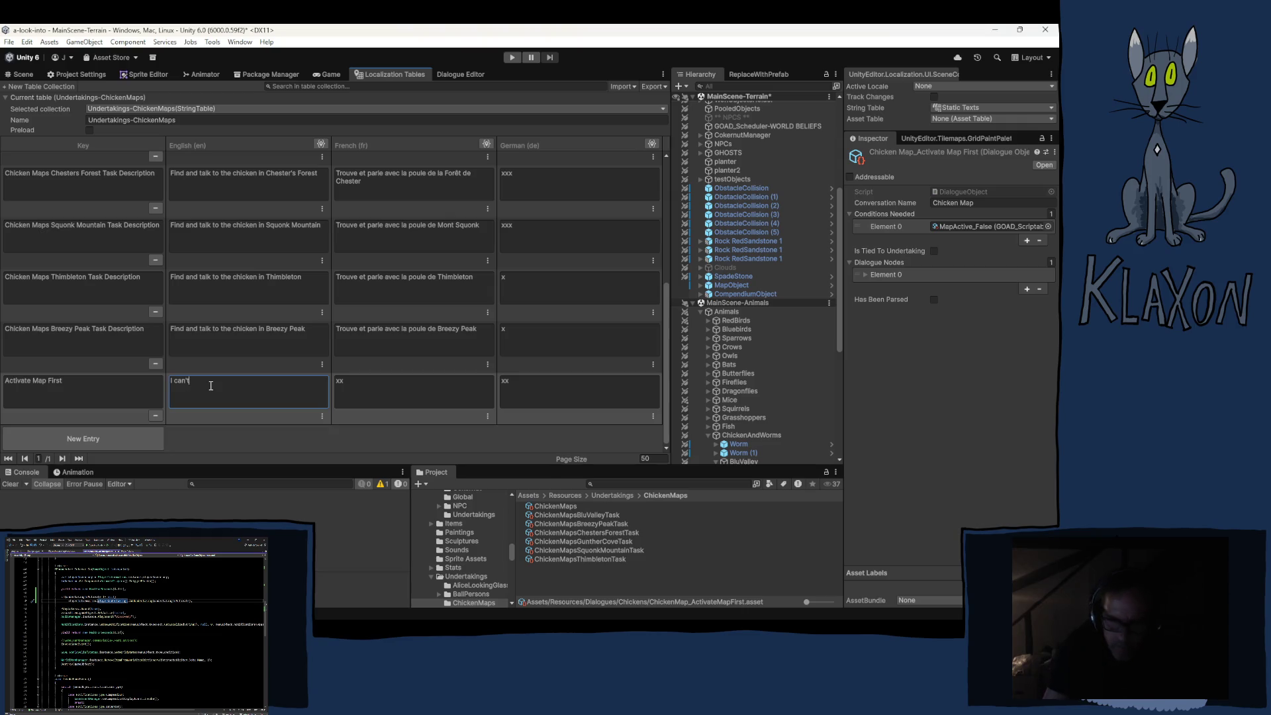
text(help you.)
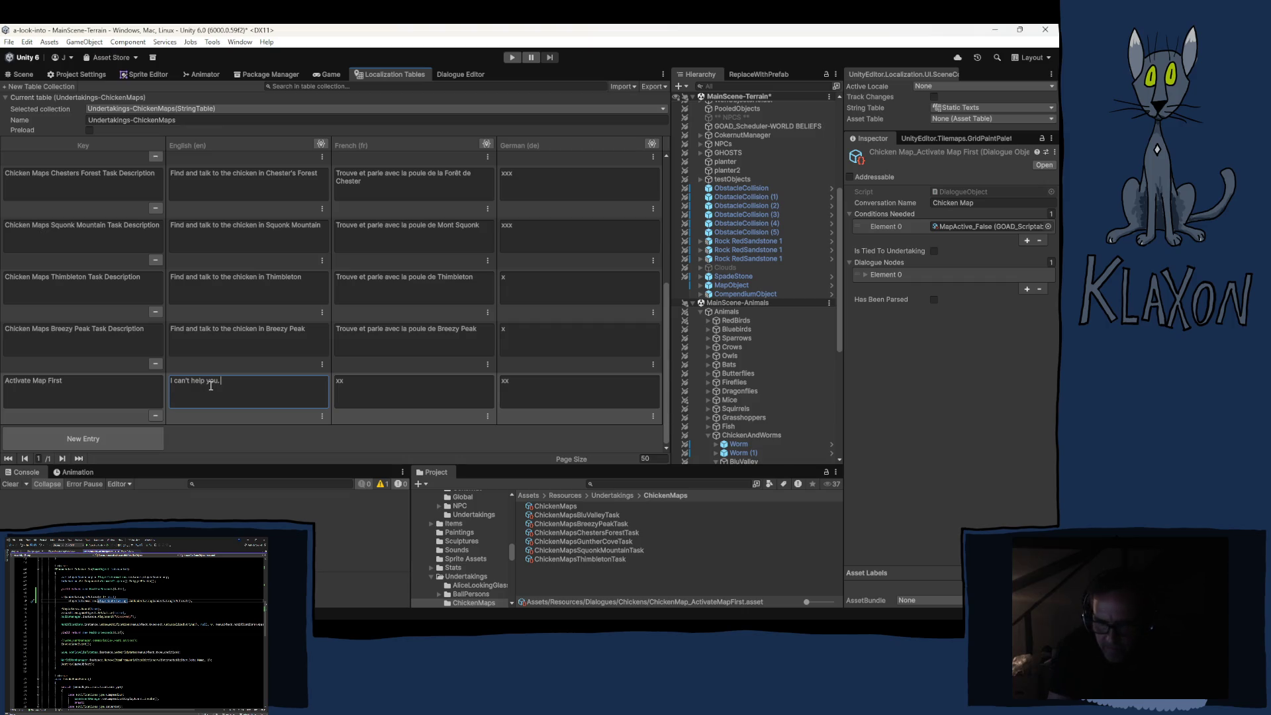
key(BackSpace)
text(,)
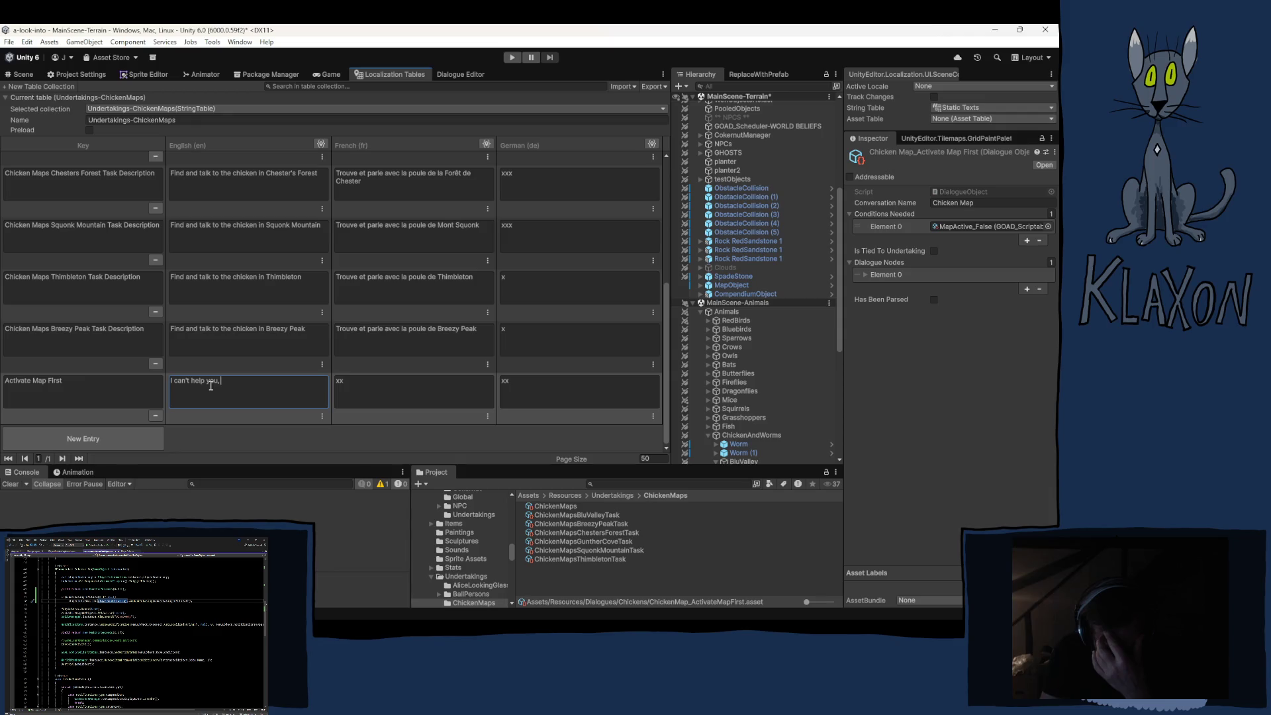
Rewrite the English line as "How do I say this politely? Pick up out-of-place objects, and read a sentence or two.".
drag(238, 388, 142, 379)
text(How do)
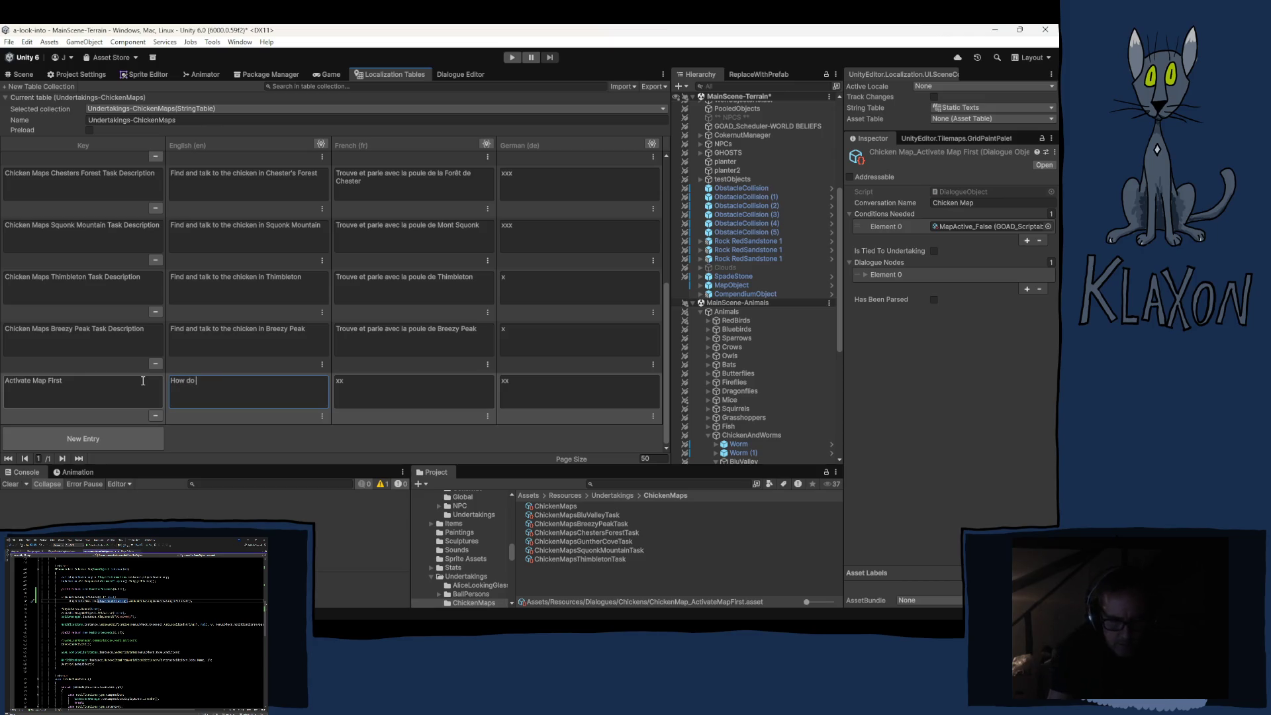
text( I say th)
text(is pol)
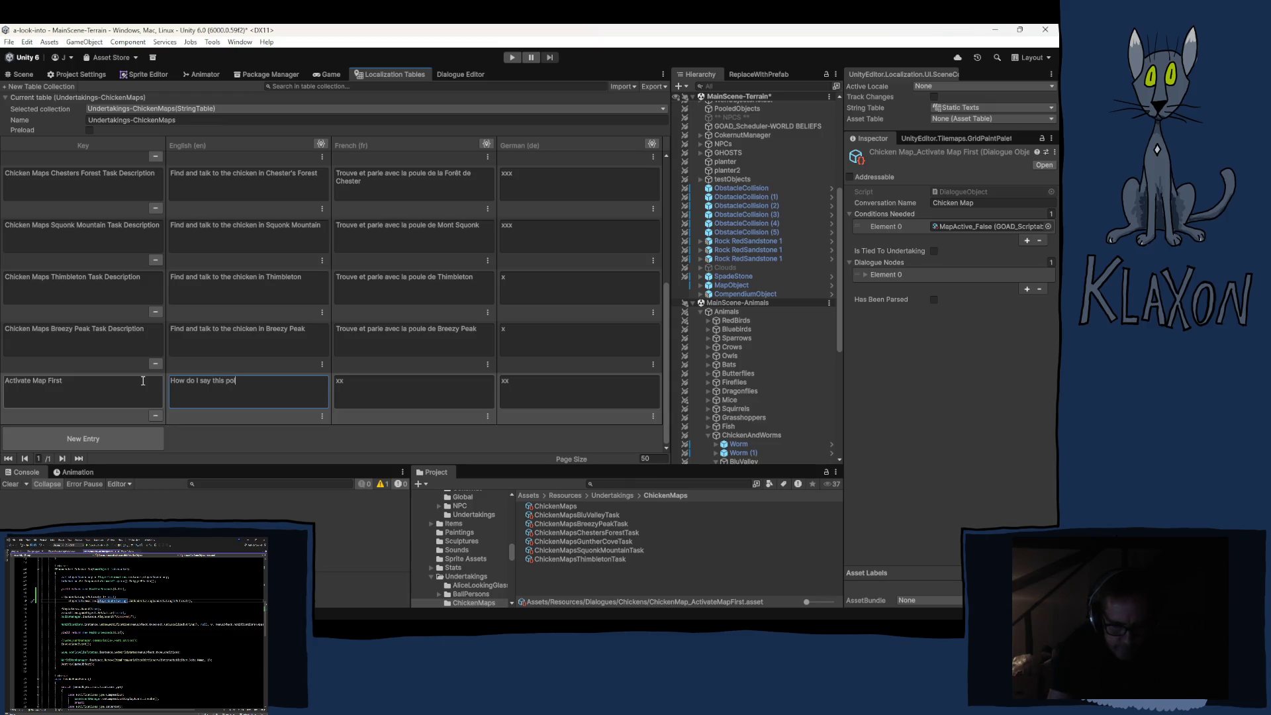
text(itely)
text(?)
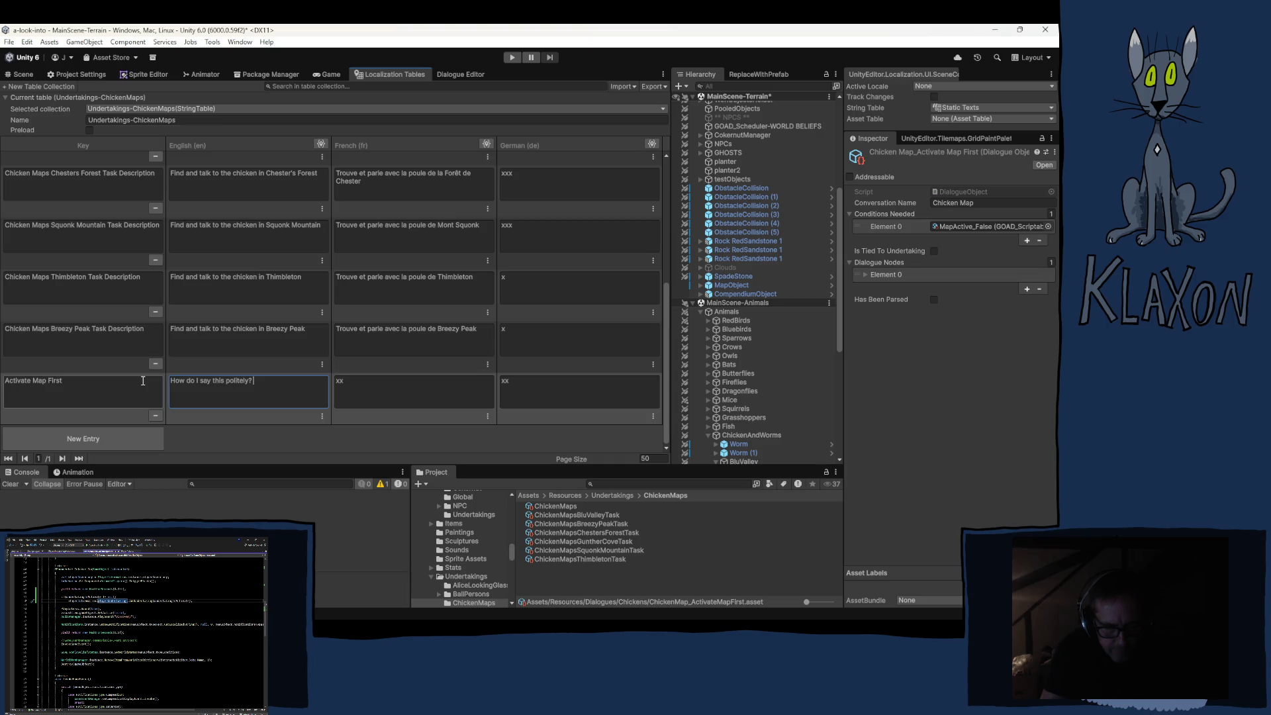
text( P)
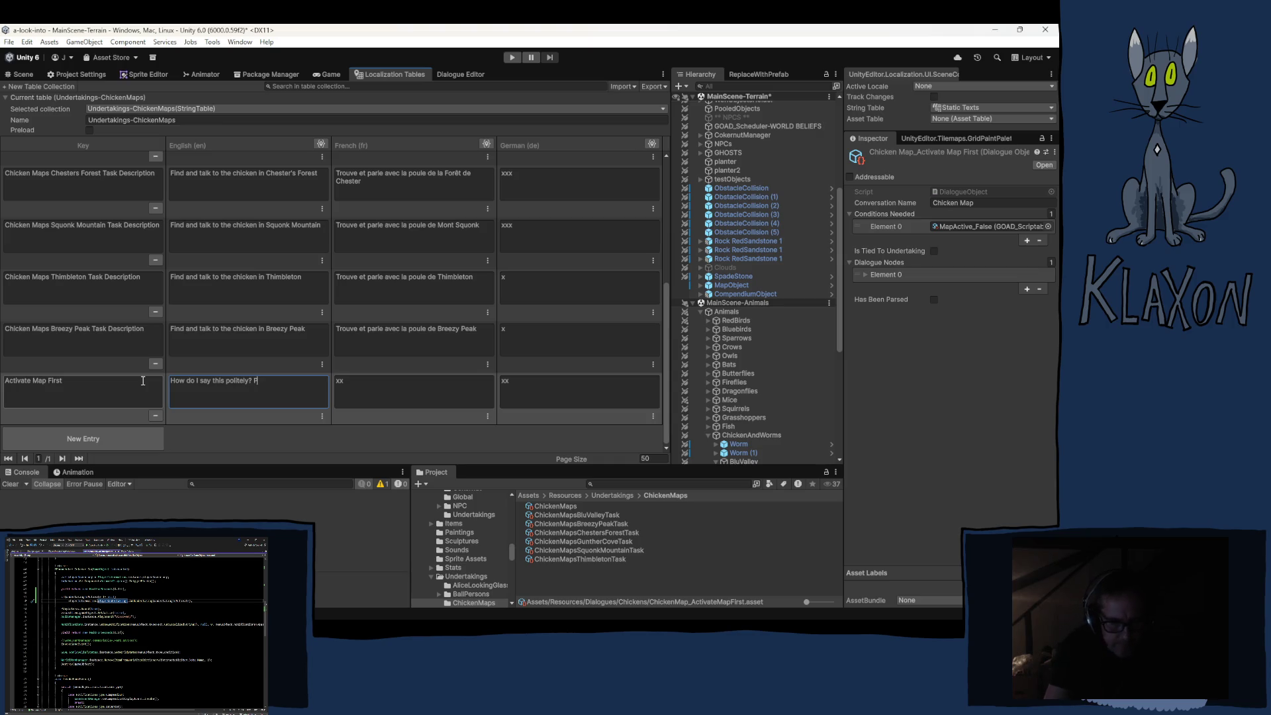
text(ick )
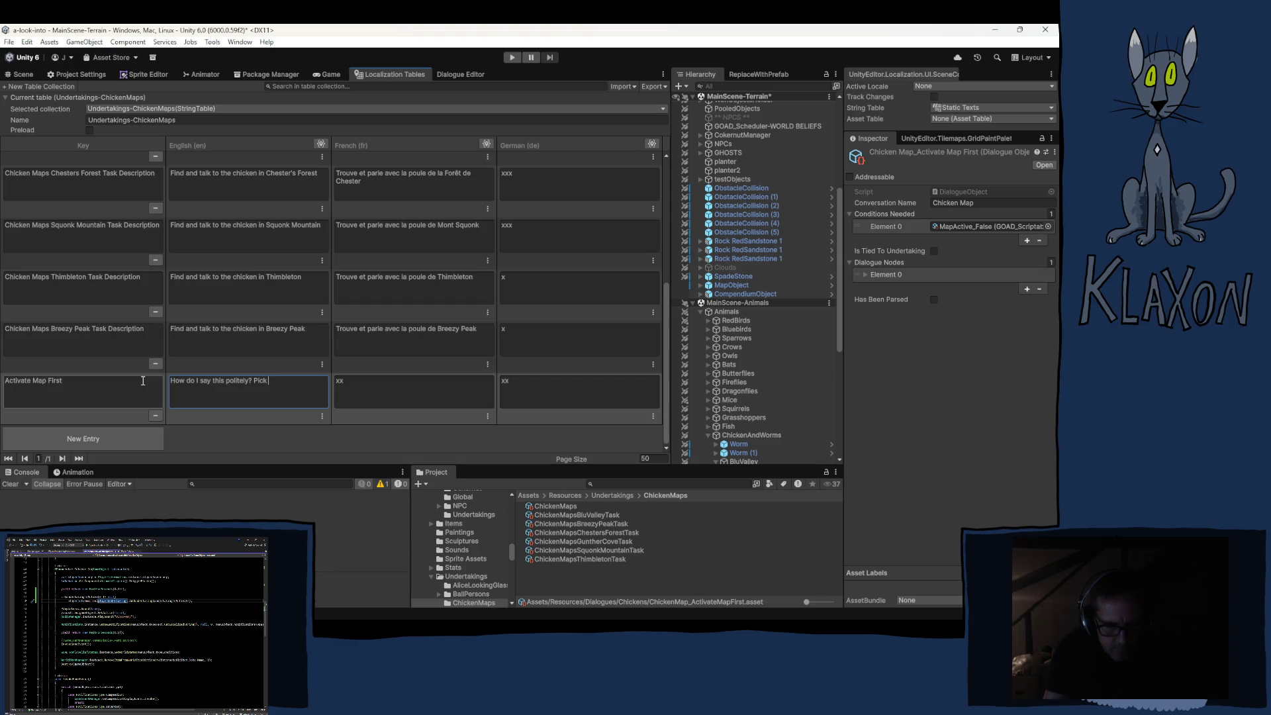
text(up o)
text(ut)
text(-of-)
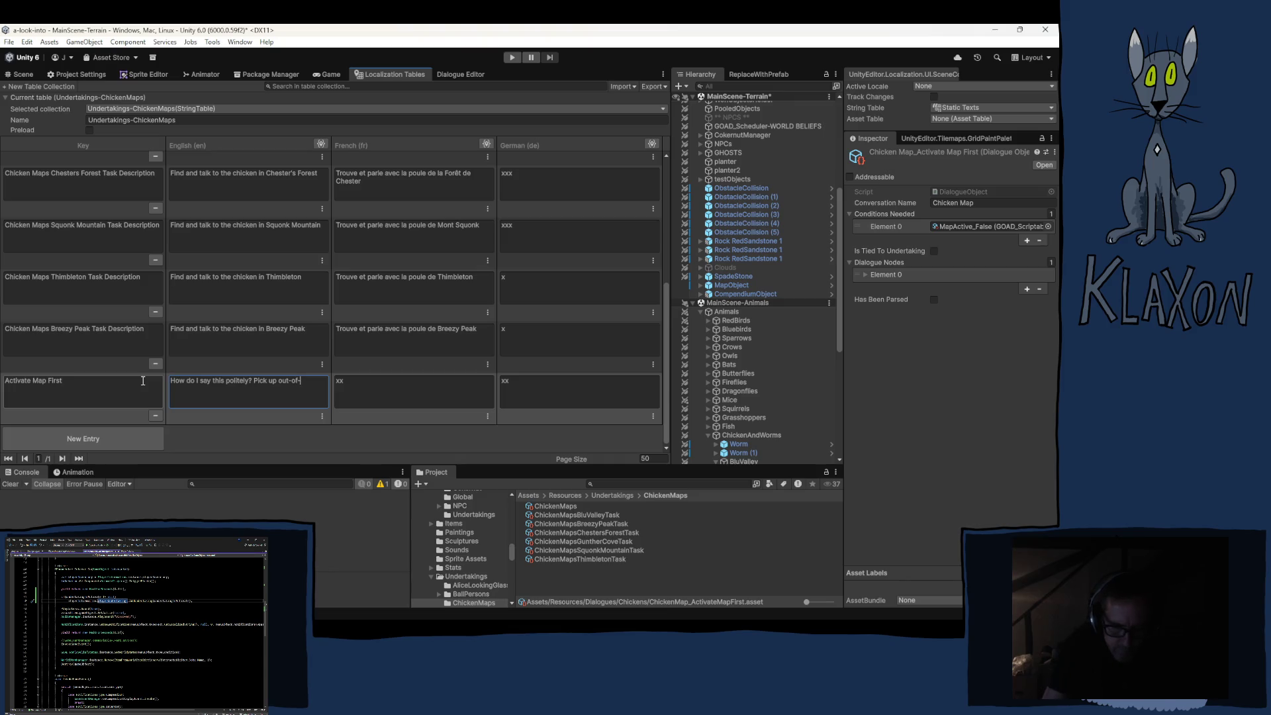
text(place)
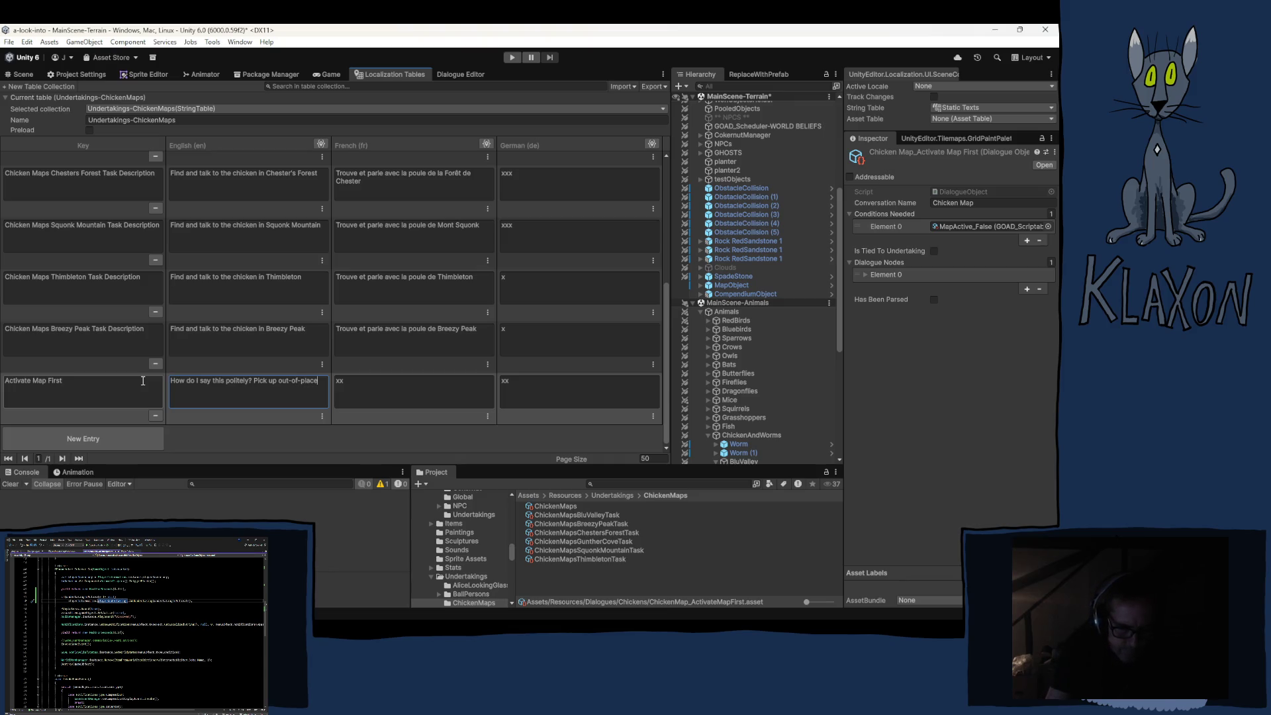
text( o)
text(bjects)
text(.)
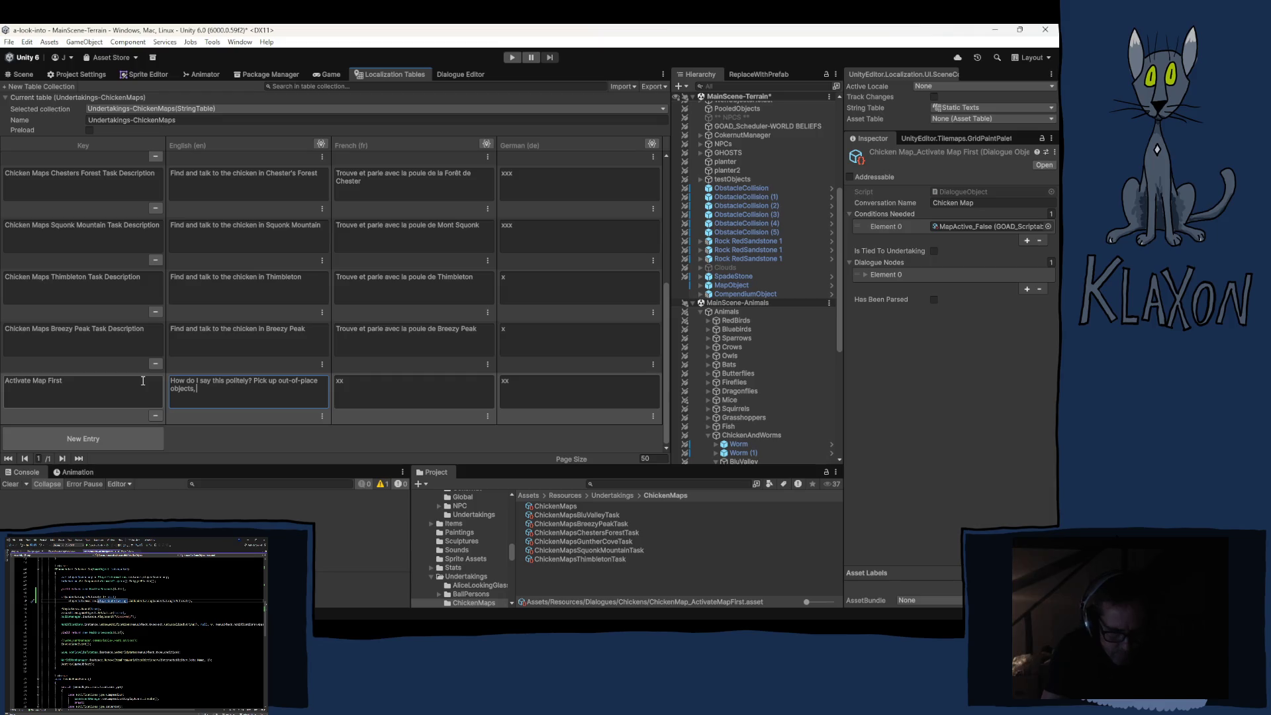
text(and )
text(read)
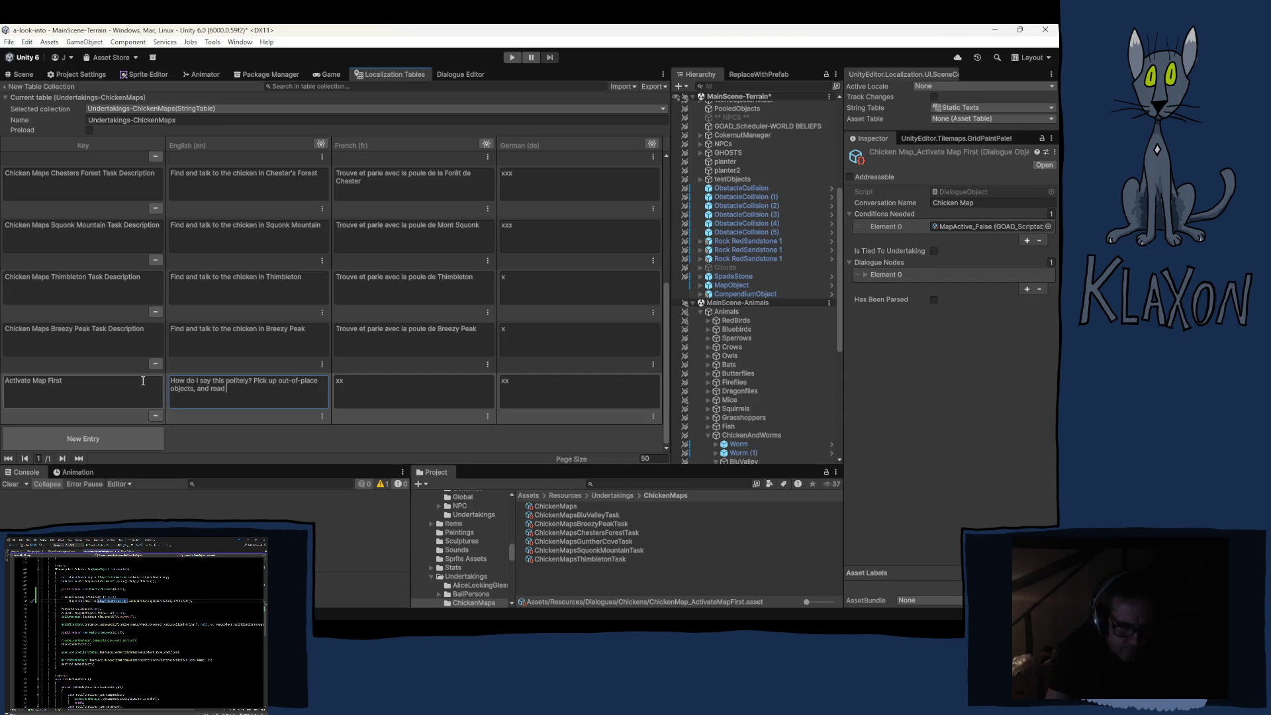
text( a sentence or two.)
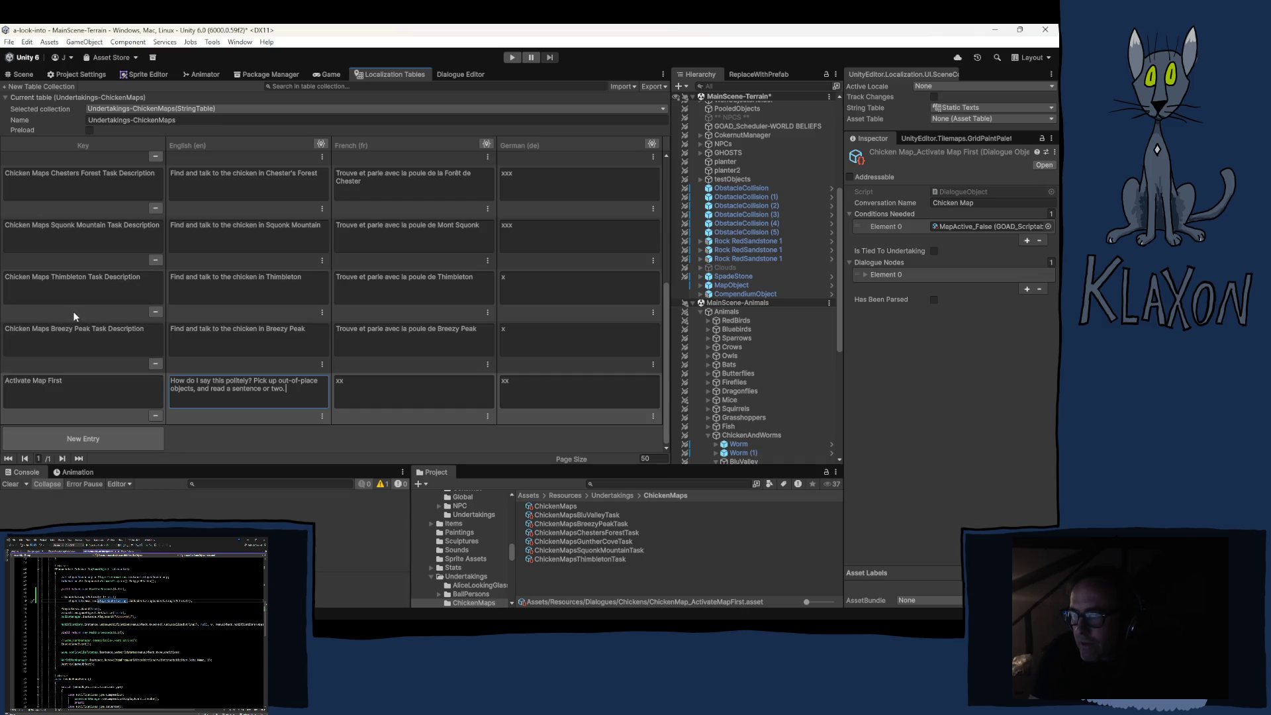
Scroll to the table's bottom and show the Selected collection's String Table list.
scroll(73, 313, up, 5)
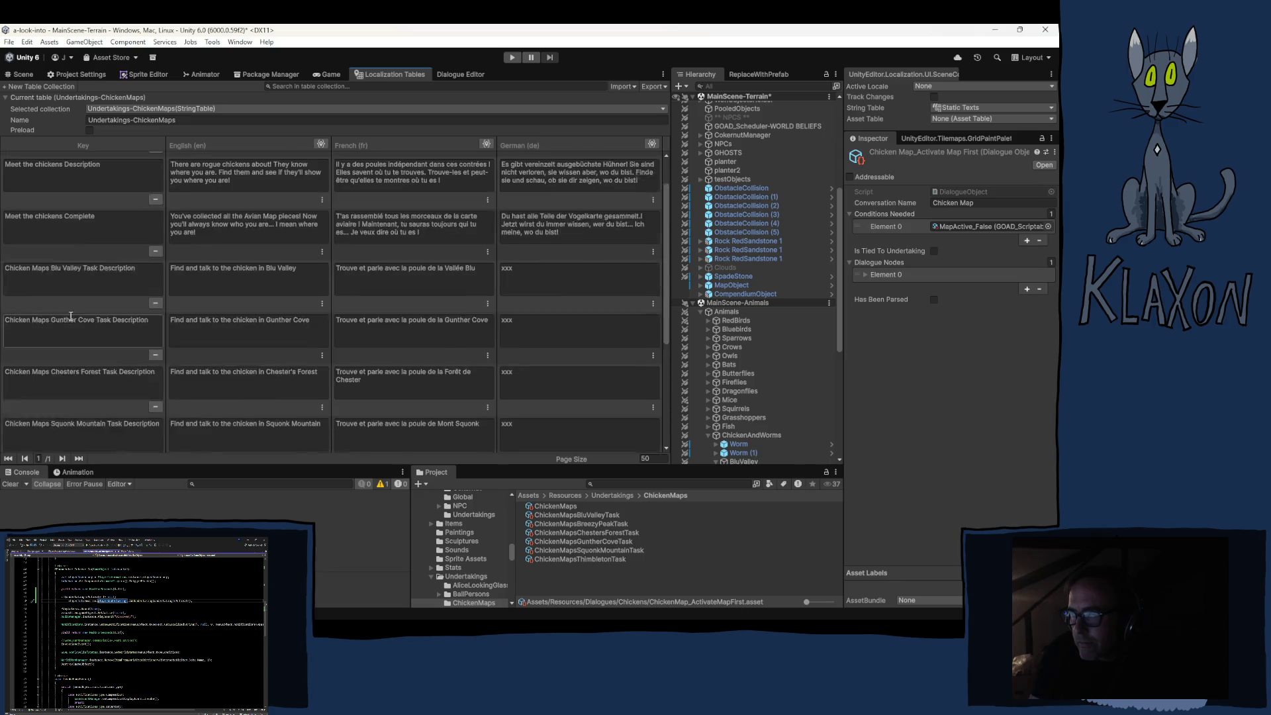
scroll(71, 315, down, 5)
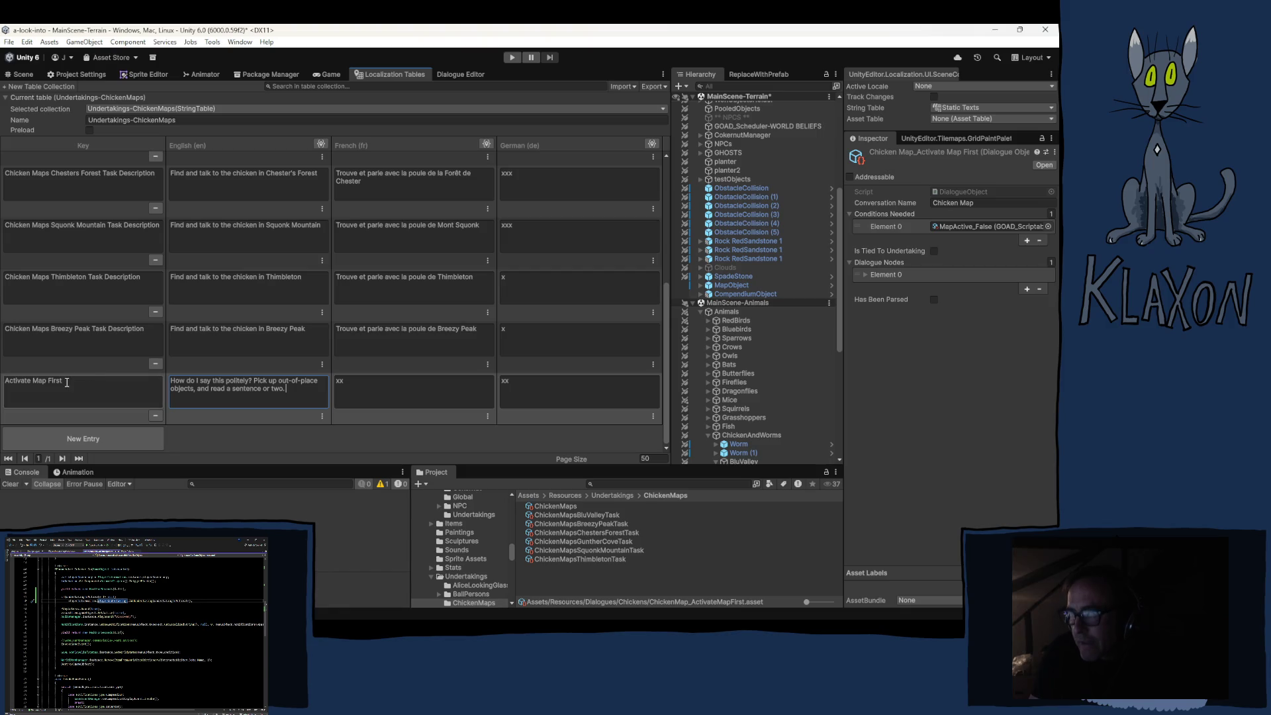
click(170, 110)
mouse_move(159, 123)
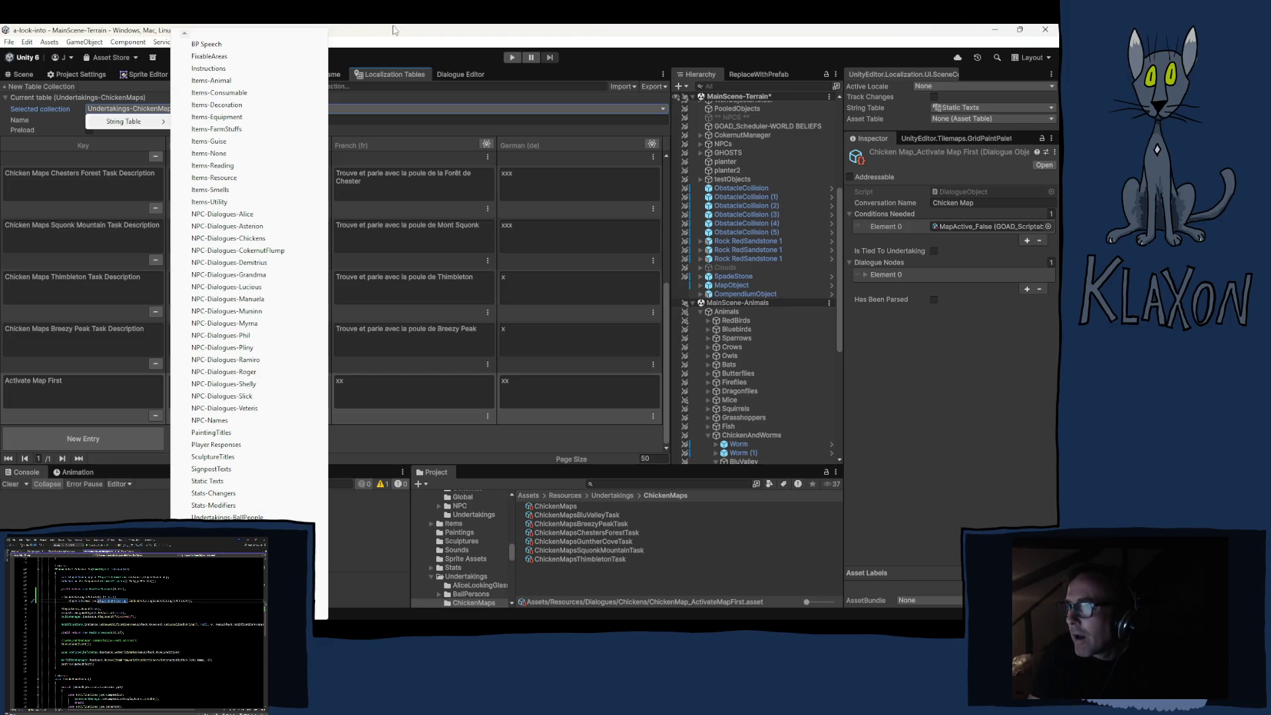
Fill in the Activate Map First entry in Undertakings-ChickenMaps with its English line, leaving French and German as xx.
click(360, 77)
click(77, 381)
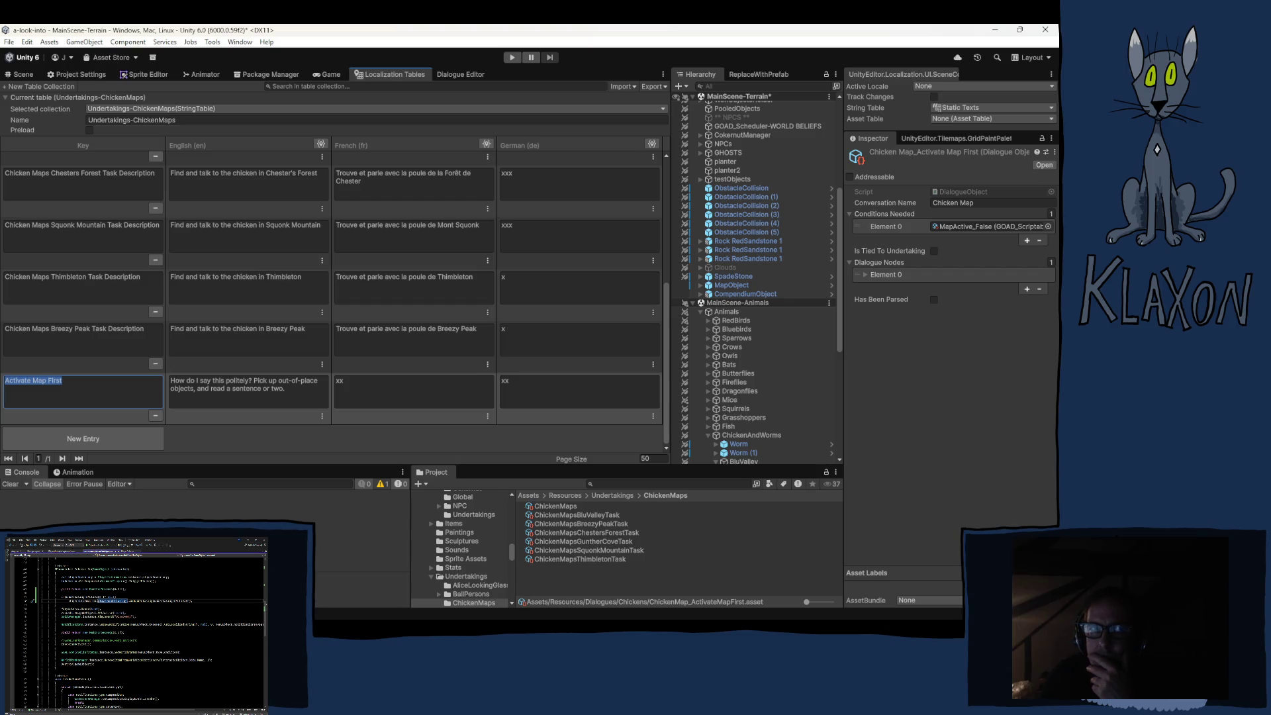
key(alt+Tab)
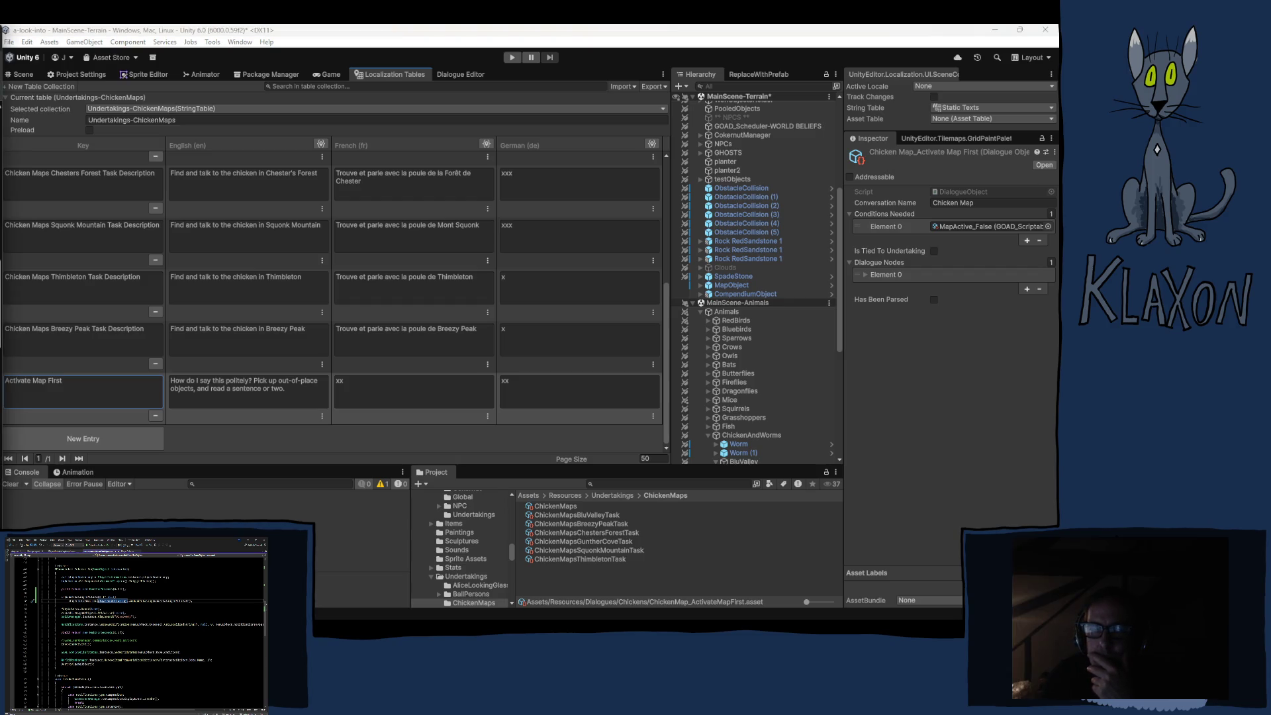